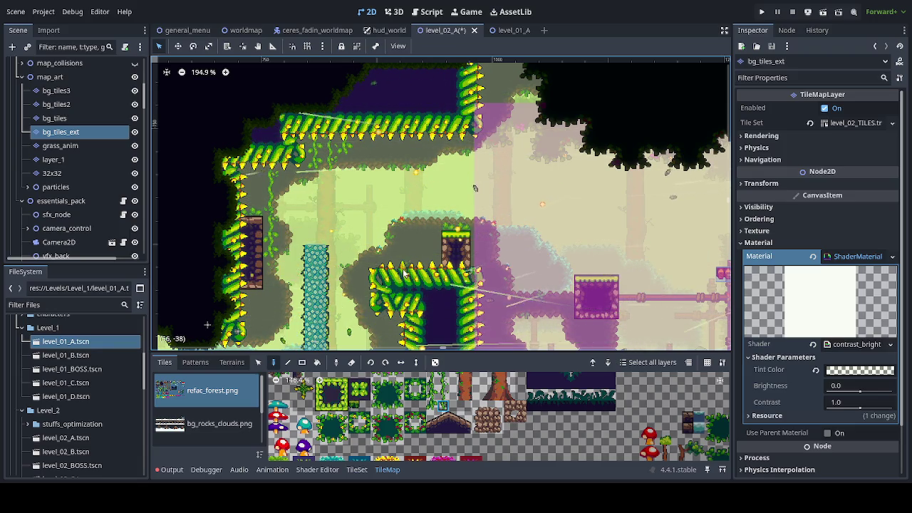
# Drag the stairs node from the traps section into map_art, between grass_anim and layer_1
pyautogui.moveTo(399, 217); pyautogui.dragTo(388, 117)
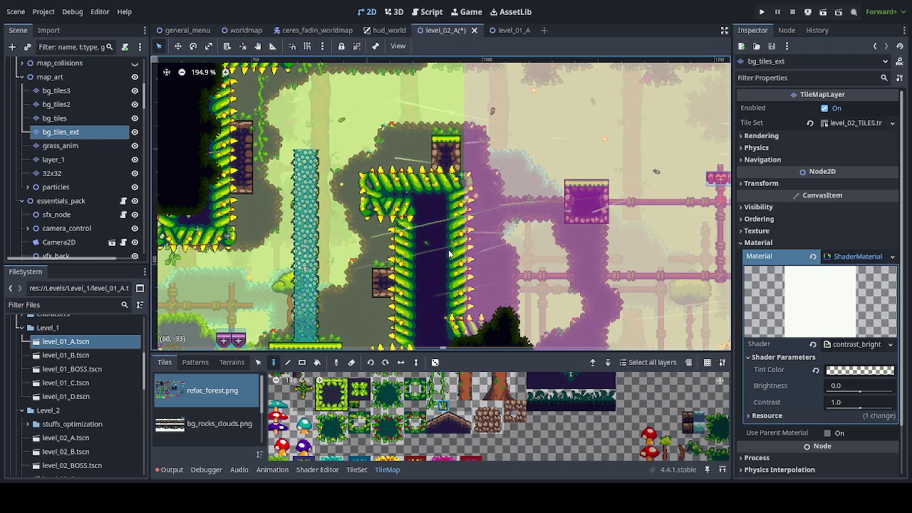
pyautogui.moveTo(448, 248)
pyautogui.mouseDown()
pyautogui.moveTo(464, 234)
pyautogui.moveTo(486, 133)
pyautogui.mouseUp()
pyautogui.scroll(5, 71, 142)
pyautogui.moveTo(72, 47); pyautogui.dragTo(89, 103)
pyautogui.moveTo(88, 134)
pyautogui.mouseDown()
pyautogui.moveTo(84, 155)
pyautogui.moveTo(88, 78)
pyautogui.moveTo(90, 108)
pyautogui.mouseUp()
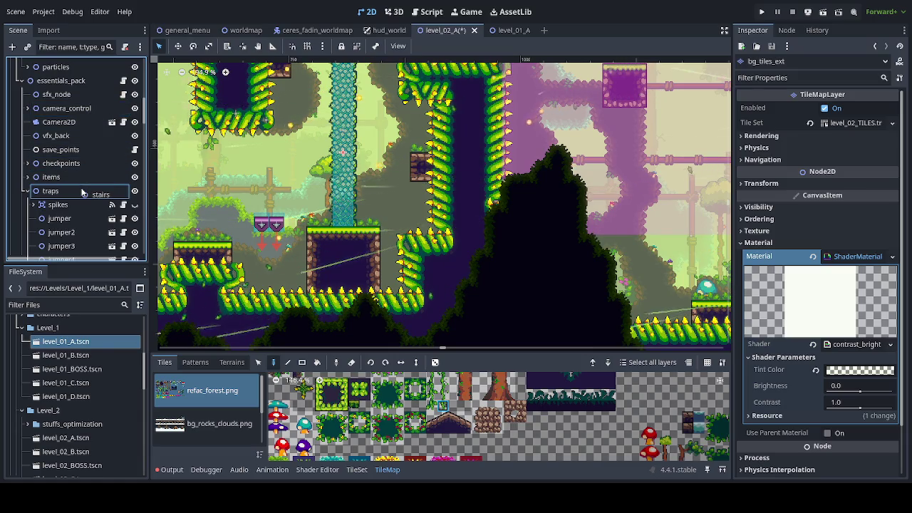
pyautogui.moveTo(82, 187)
pyautogui.mouseDown()
pyautogui.moveTo(86, 71)
pyautogui.moveTo(88, 126)
pyautogui.mouseUp()
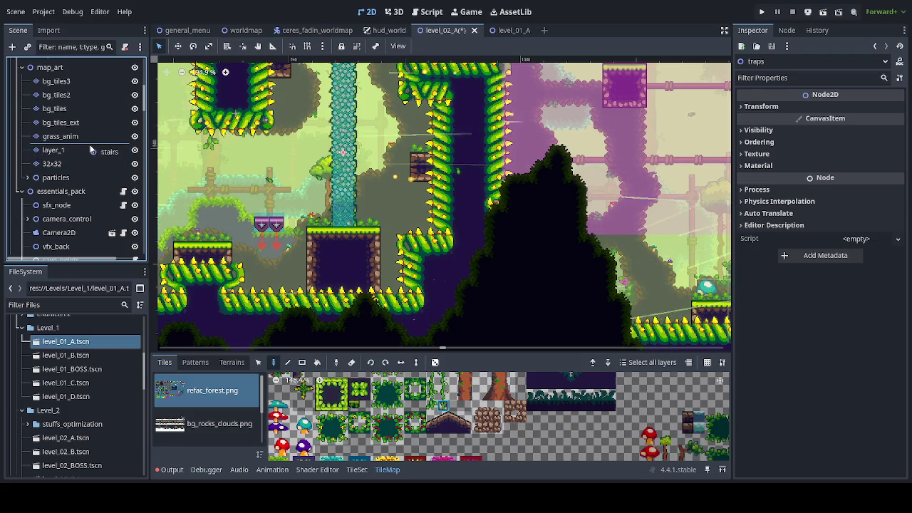
pyautogui.moveTo(90, 150); pyautogui.dragTo(91, 150)
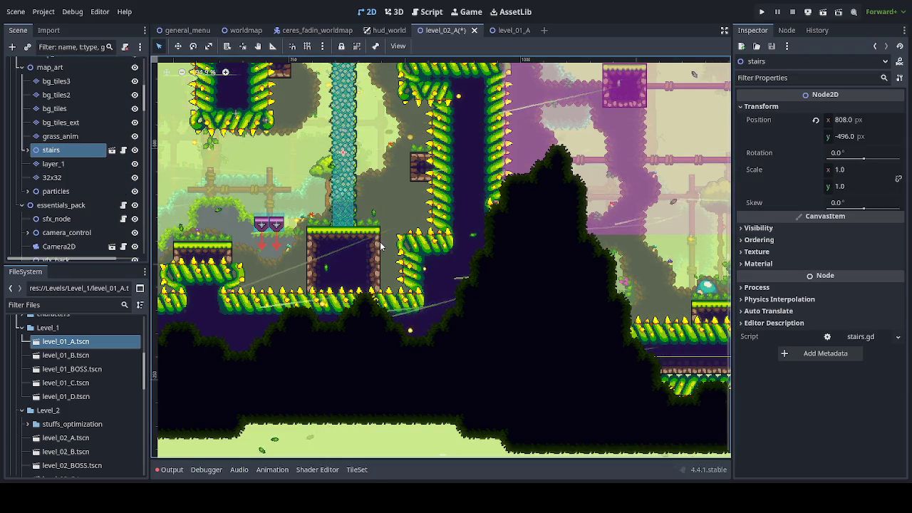
# Expand stairs and select its texture_stairs tile layer for painting
pyautogui.moveTo(398, 169)
pyautogui.mouseDown()
pyautogui.moveTo(311, 345)
pyautogui.moveTo(322, 345)
pyautogui.mouseUp()
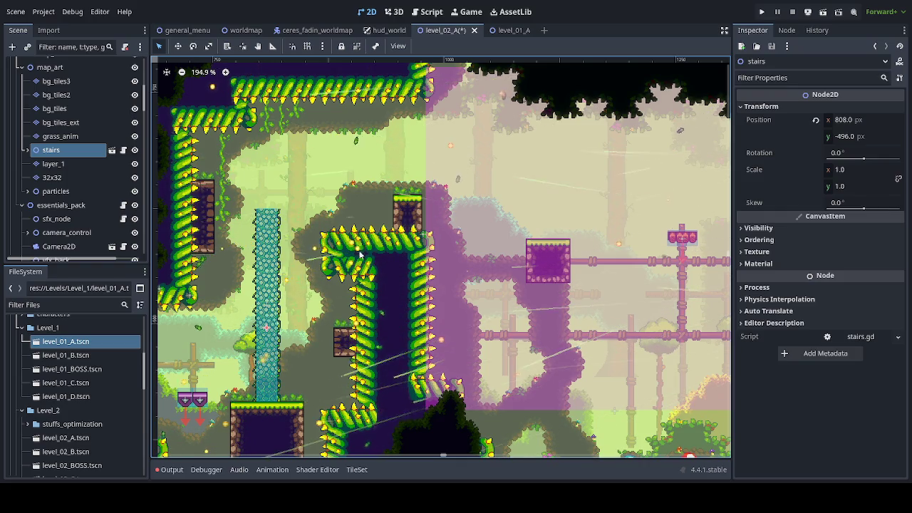
pyautogui.click(27, 150)
pyautogui.click(52, 164)
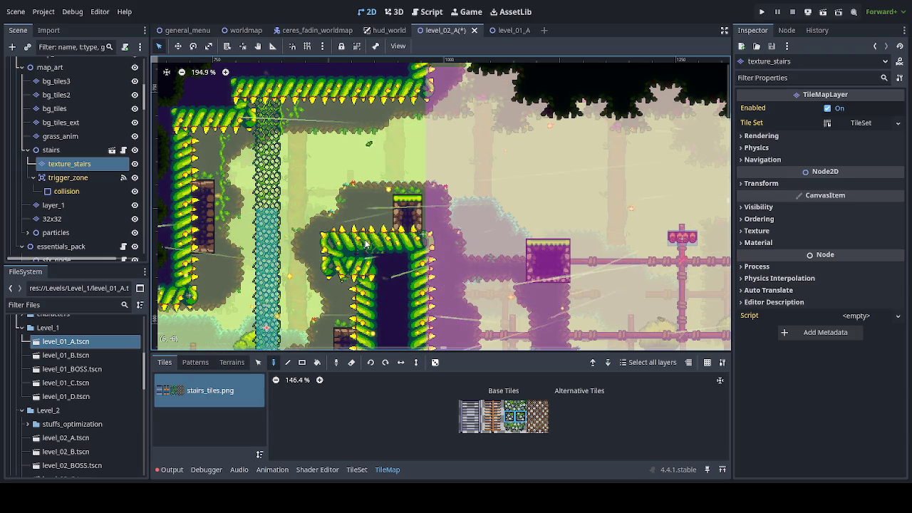
# Bring the vine column into view and select the stairs collision shape
pyautogui.scroll(3, 292, 214)
pyautogui.moveTo(274, 260)
pyautogui.mouseDown()
pyautogui.moveTo(370, 296)
pyautogui.moveTo(300, 114)
pyautogui.moveTo(284, 343)
pyautogui.moveTo(290, 164)
pyautogui.moveTo(304, 300)
pyautogui.moveTo(307, 202)
pyautogui.moveTo(296, 114)
pyautogui.moveTo(290, 272)
pyautogui.mouseUp()
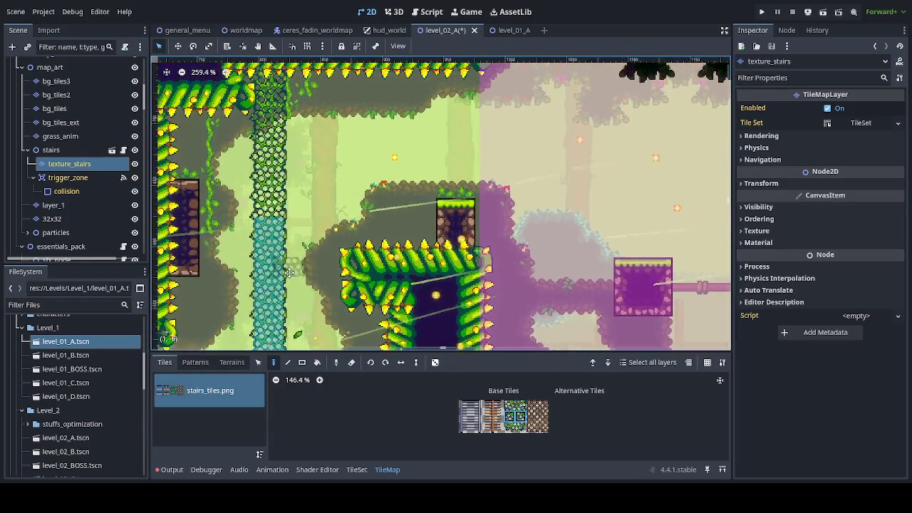
pyautogui.click(288, 273)
pyautogui.click(271, 235)
pyautogui.click(267, 239)
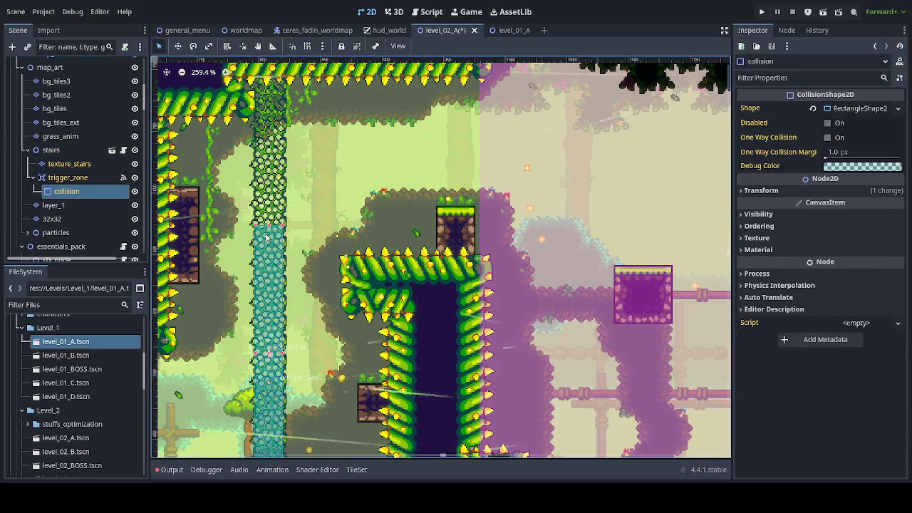
# Stretch the collision rectangle's top edge up to the spiked ceiling, then collapse stairs
pyautogui.moveTo(271, 227); pyautogui.dragTo(274, 98)
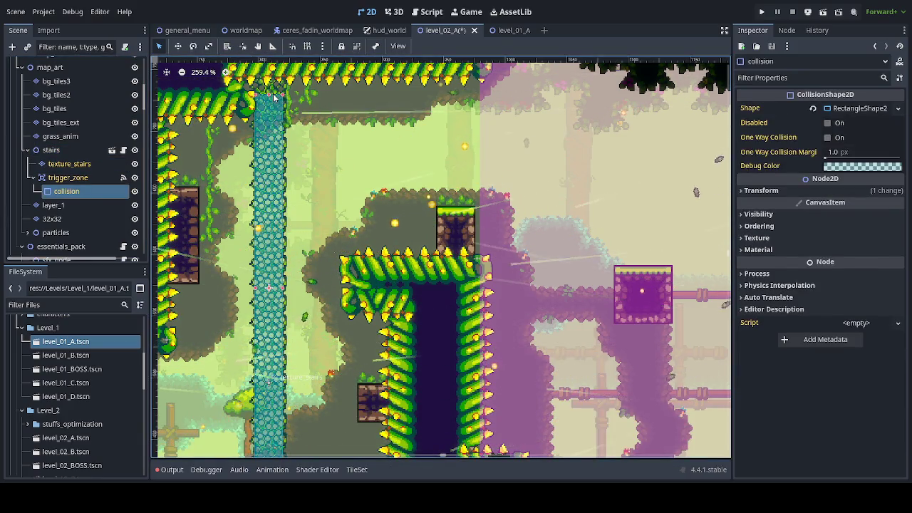
pyautogui.scroll(6, 271, 86)
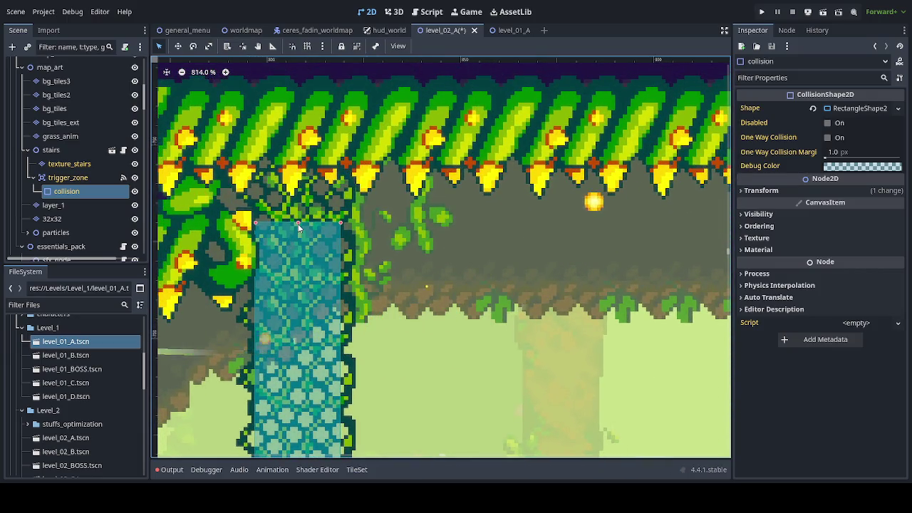
pyautogui.moveTo(298, 224); pyautogui.dragTo(296, 196)
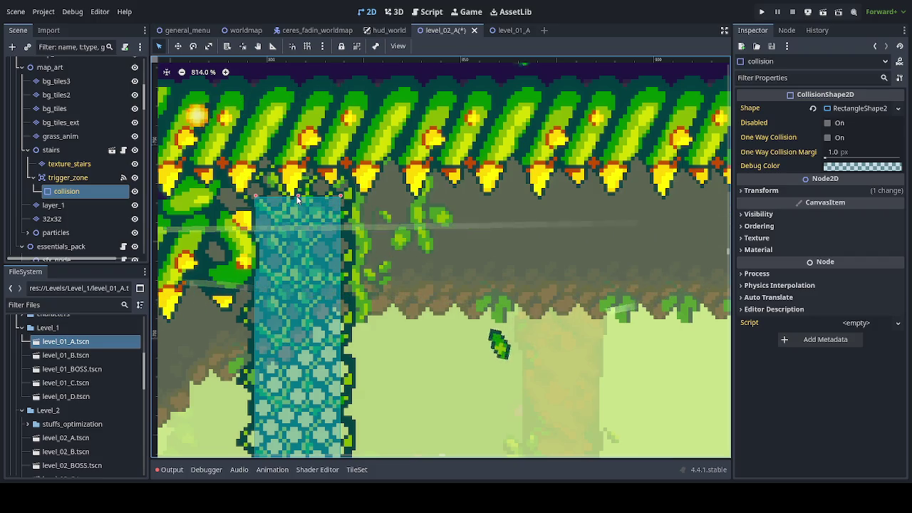
pyautogui.scroll(-8, 297, 275)
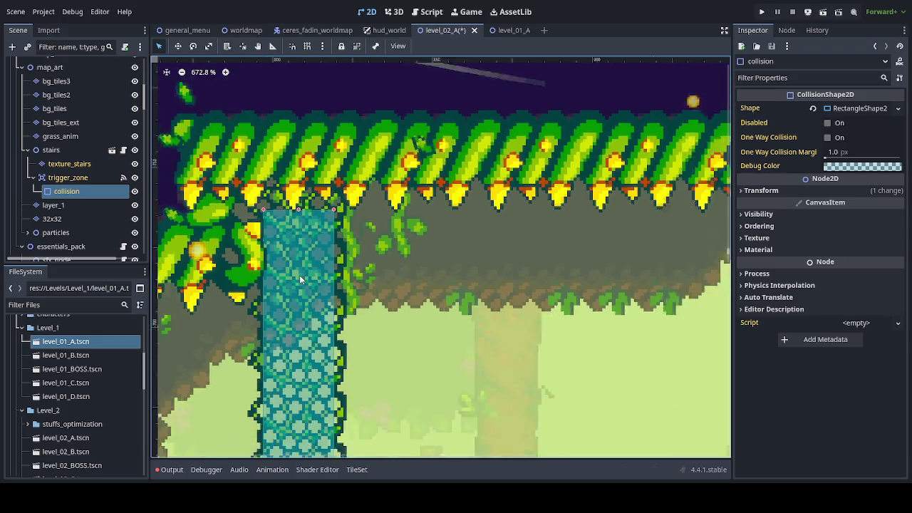
pyautogui.scroll(-5, 298, 276)
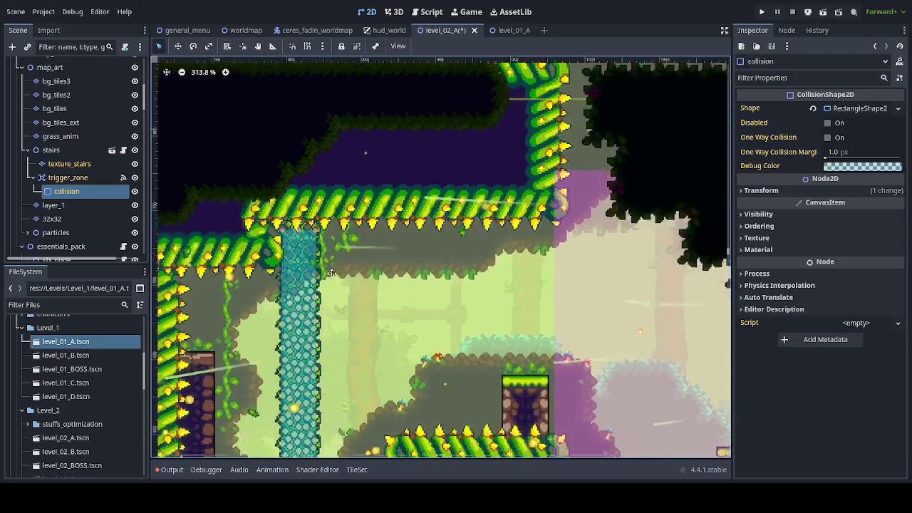
pyautogui.scroll(2, 322, 239)
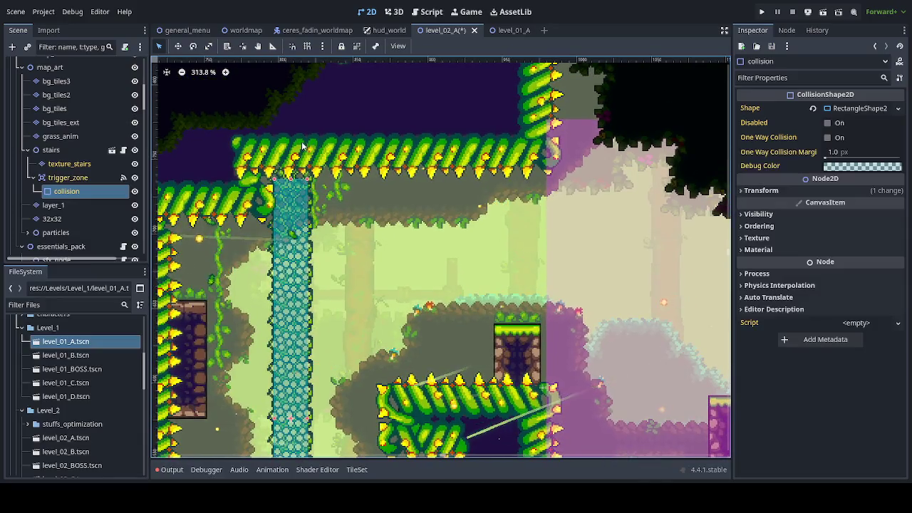
pyautogui.scroll(-5, 381, 148)
pyautogui.scroll(-5, 380, 149)
pyautogui.scroll(8, 363, 185)
pyautogui.scroll(-2, 354, 213)
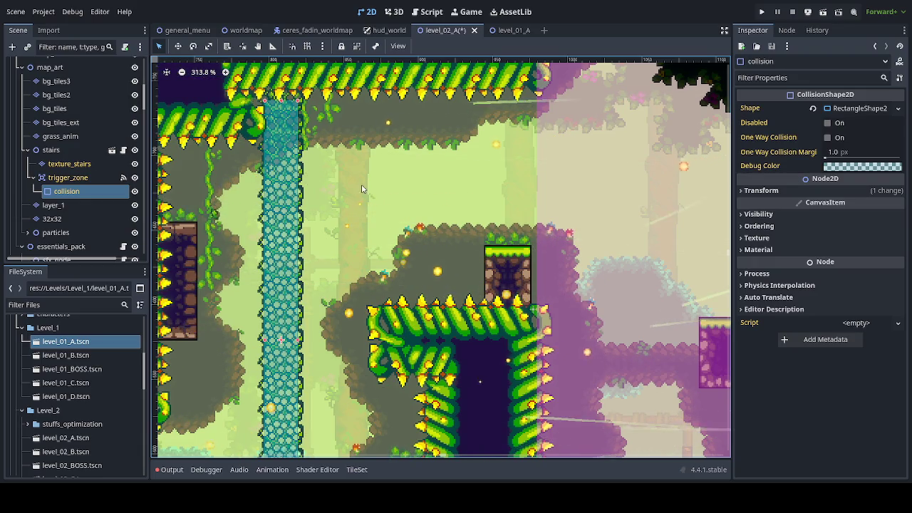
pyautogui.click(27, 150)
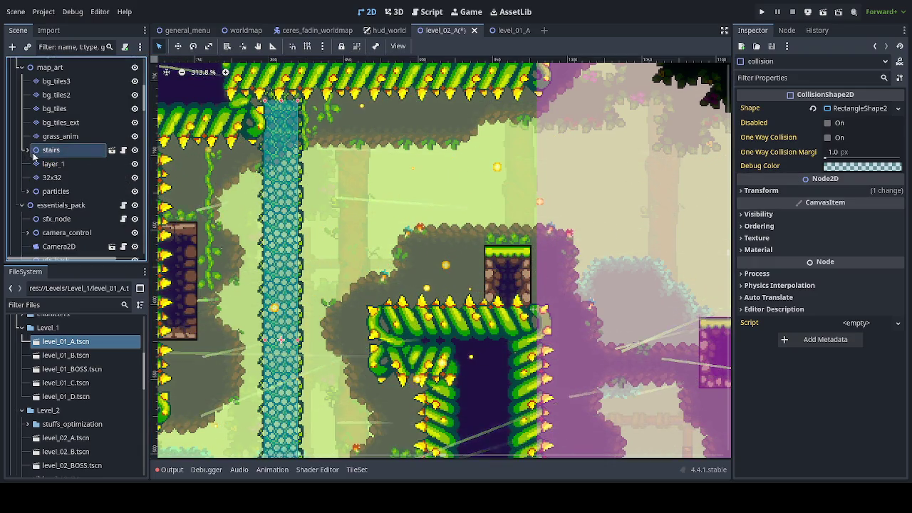
# Add a new Node2D child under map_art, placed just above stairs
pyautogui.click(36, 153)
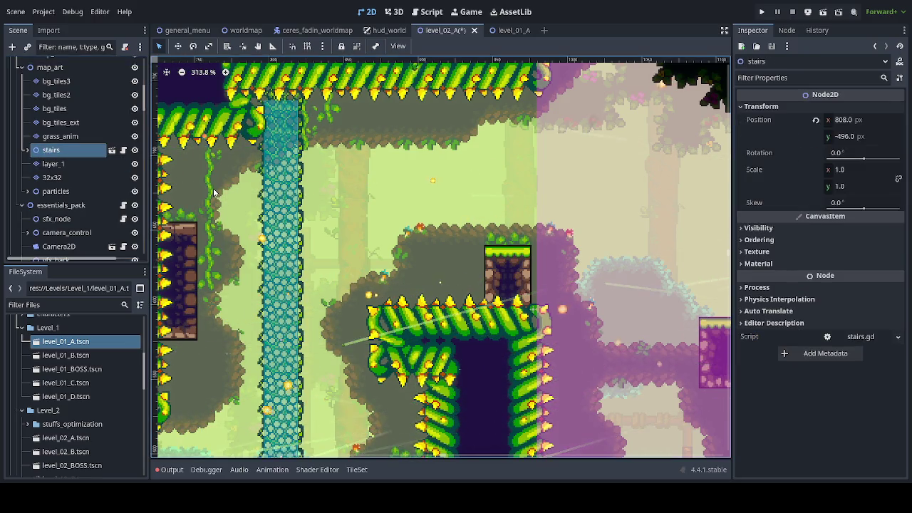
pyautogui.scroll(3, 57, 178)
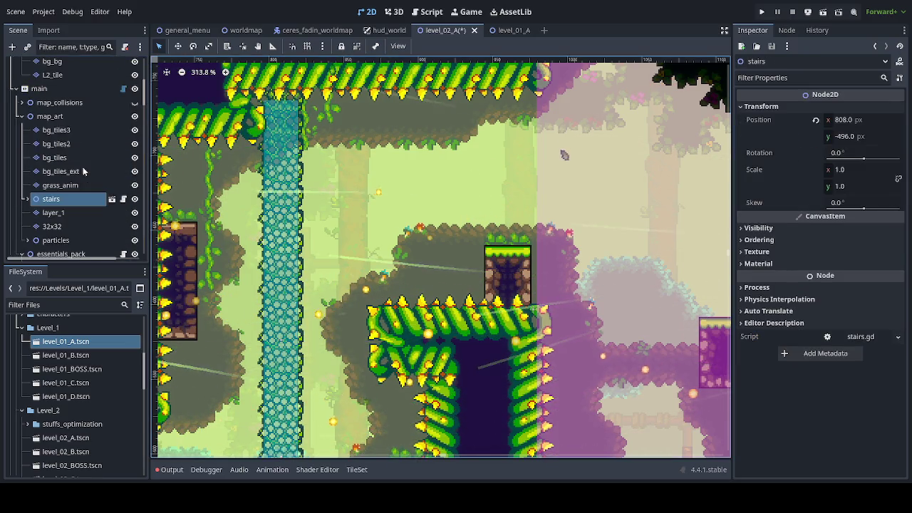
pyautogui.click(56, 118)
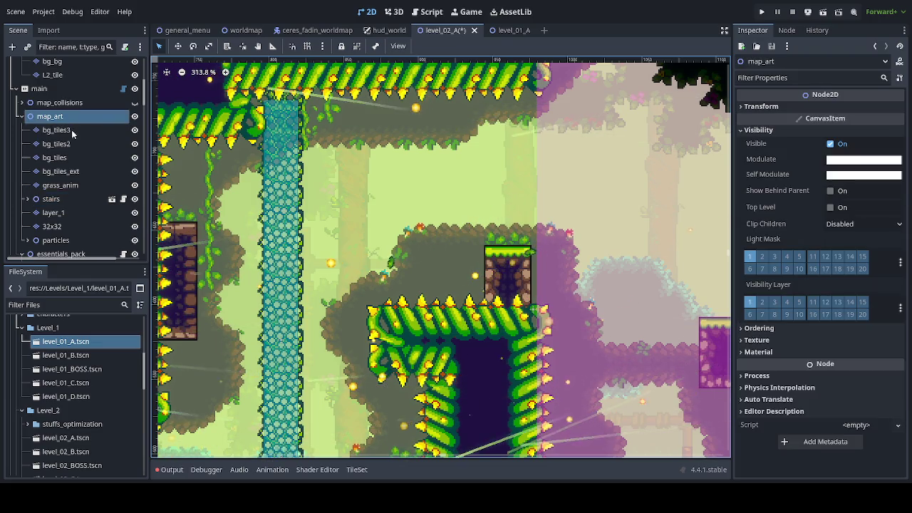
pyautogui.hotkey('ctrl', 'v')
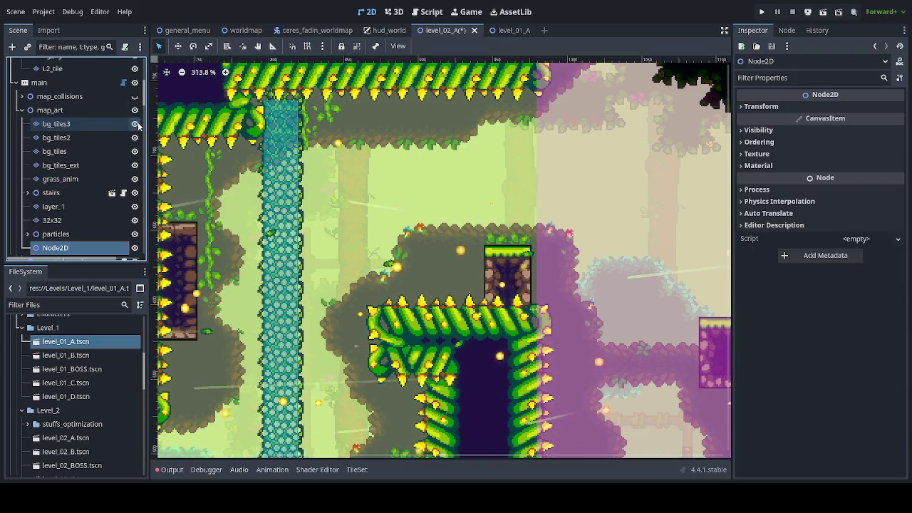
pyautogui.moveTo(55, 247); pyautogui.dragTo(59, 191)
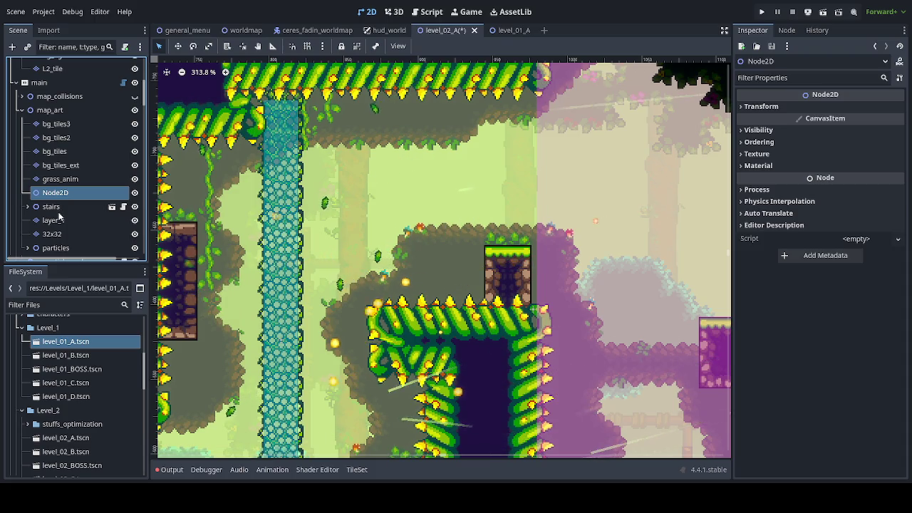
# Rename the node traps_tile, move stairs into it, and duplicate stairs
pyautogui.press('F2')
pyautogui.write('traps_tile')
pyautogui.press('Return')
pyautogui.moveTo(53, 206); pyautogui.dragTo(57, 193)
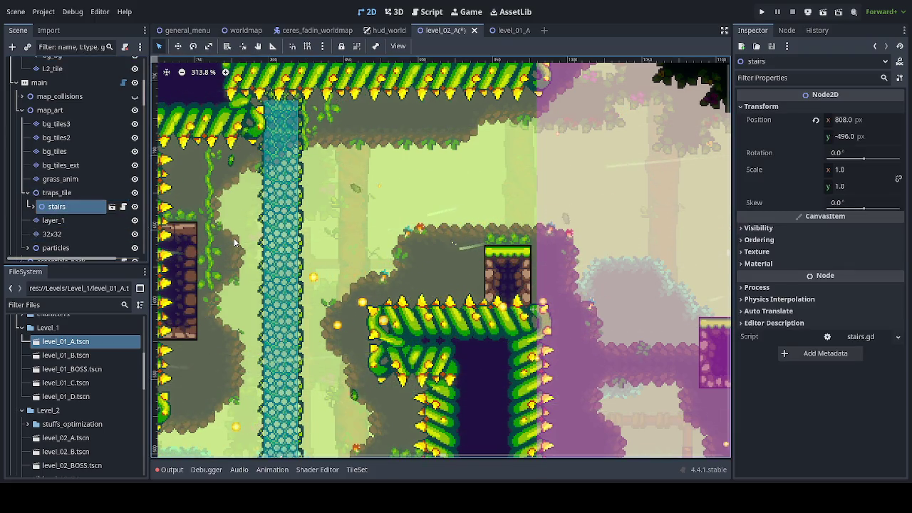
pyautogui.moveTo(239, 248)
pyautogui.mouseDown()
pyautogui.moveTo(334, 132)
pyautogui.moveTo(391, 97)
pyautogui.moveTo(369, 135)
pyautogui.moveTo(339, 247)
pyautogui.mouseUp()
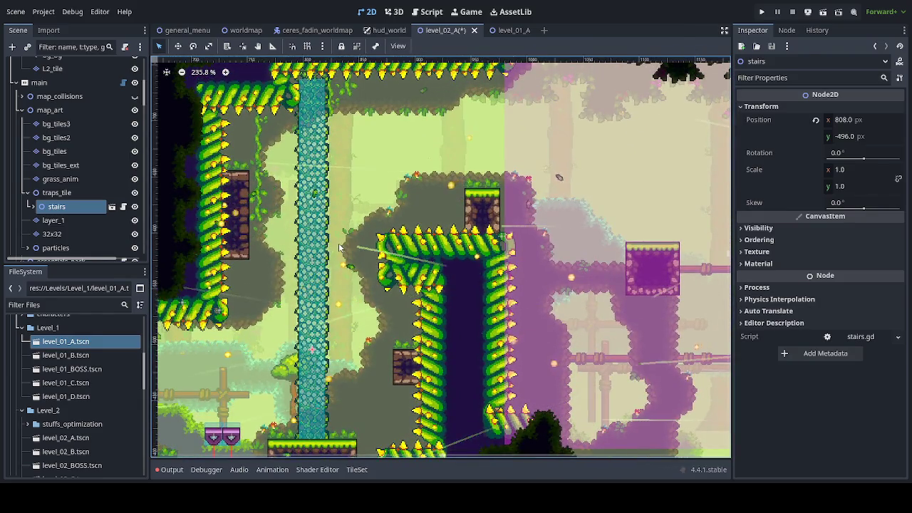
pyautogui.hotkey('ctrl', 'd')
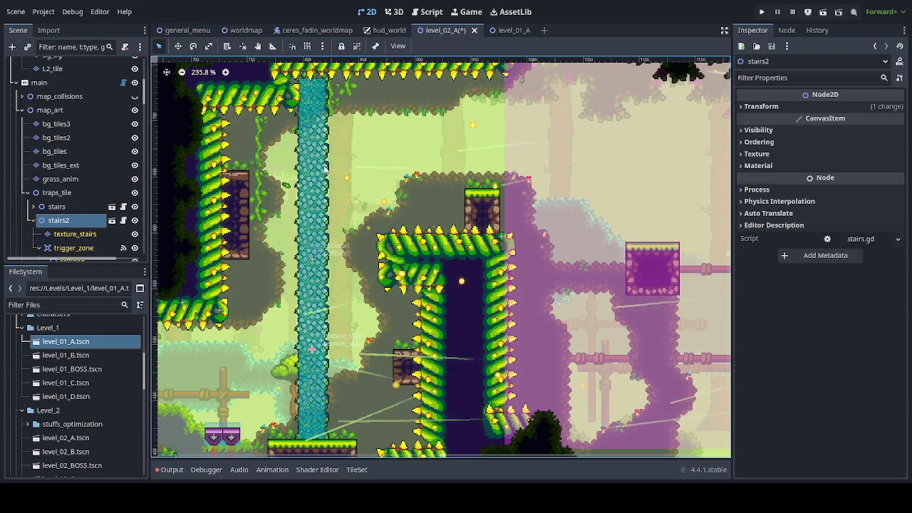
# Shift the stairs2 copy about 36 px right of the original stairs
pyautogui.click(178, 46)
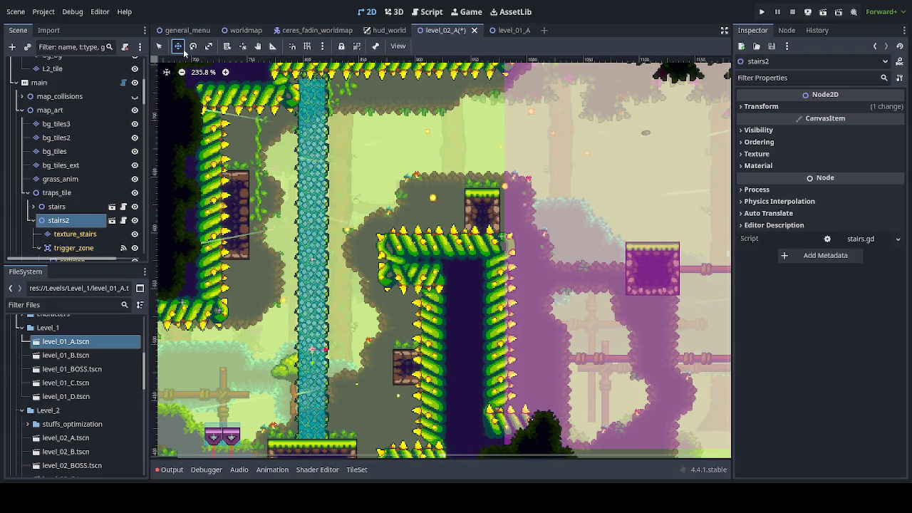
pyautogui.moveTo(323, 123)
pyautogui.mouseDown()
pyautogui.moveTo(394, 128)
pyautogui.moveTo(379, 127)
pyautogui.mouseUp()
pyautogui.scroll(-2, 379, 127)
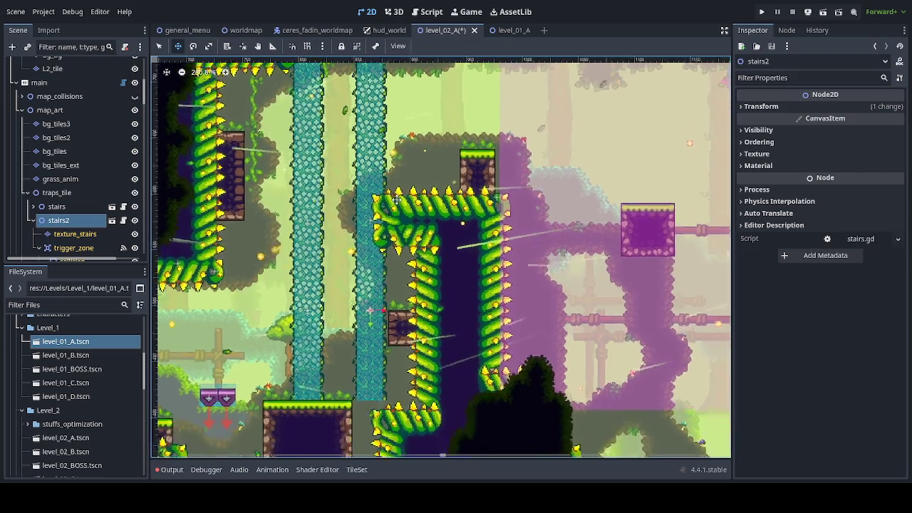
# Paint stair tiles on stairs2's texture_stairs to extend the second column upward
pyautogui.click(100, 234)
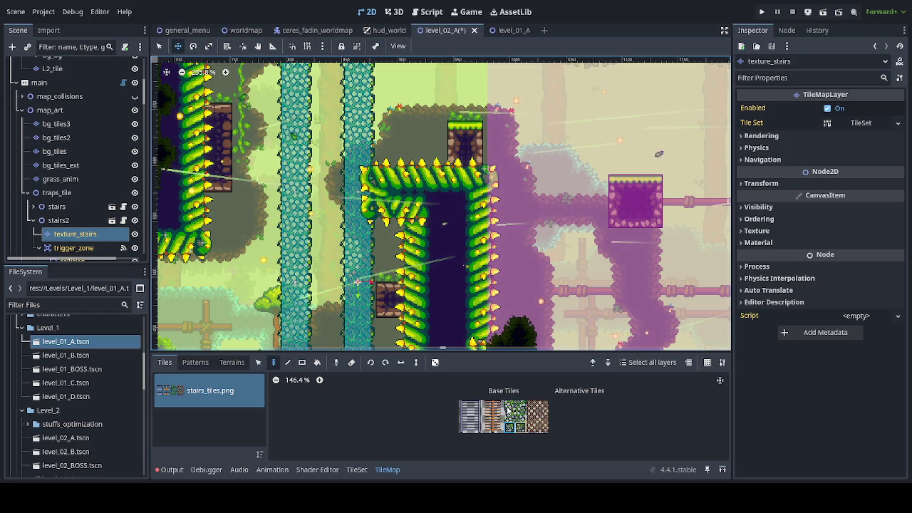
pyautogui.scroll(-3, 346, 271)
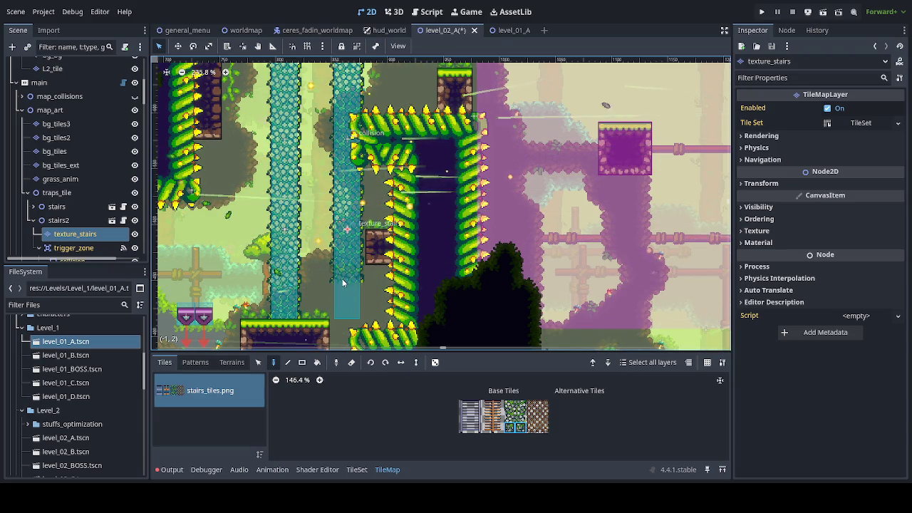
pyautogui.moveTo(357, 280)
pyautogui.mouseDown()
pyautogui.moveTo(356, 178)
pyautogui.moveTo(341, 136)
pyautogui.mouseUp()
# Select the collision shape under stairs2's trigger_zone
pyautogui.scroll(4, 346, 214)
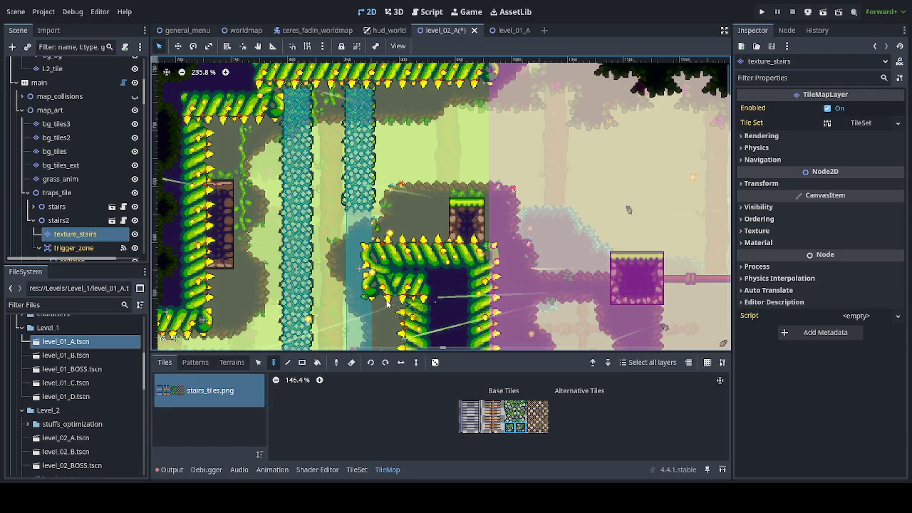
pyautogui.scroll(-3, 373, 297)
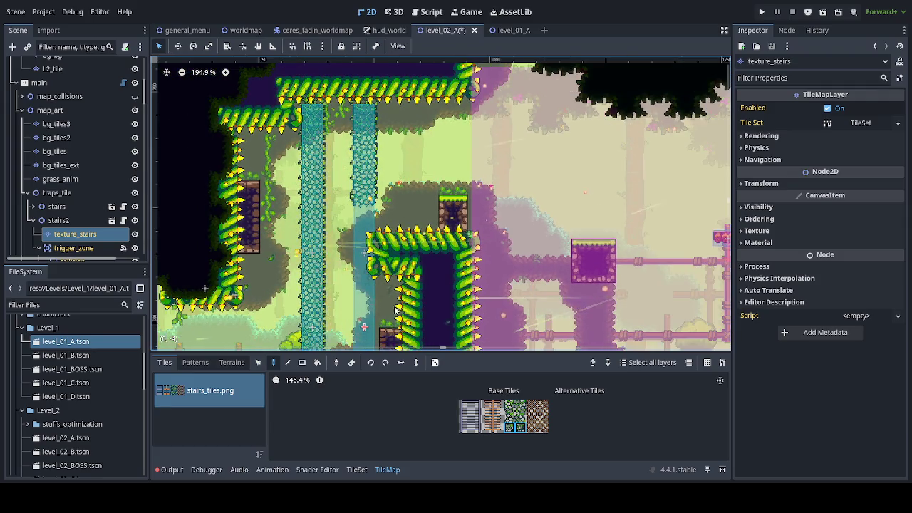
pyautogui.scroll(-2, 79, 214)
pyautogui.click(72, 213)
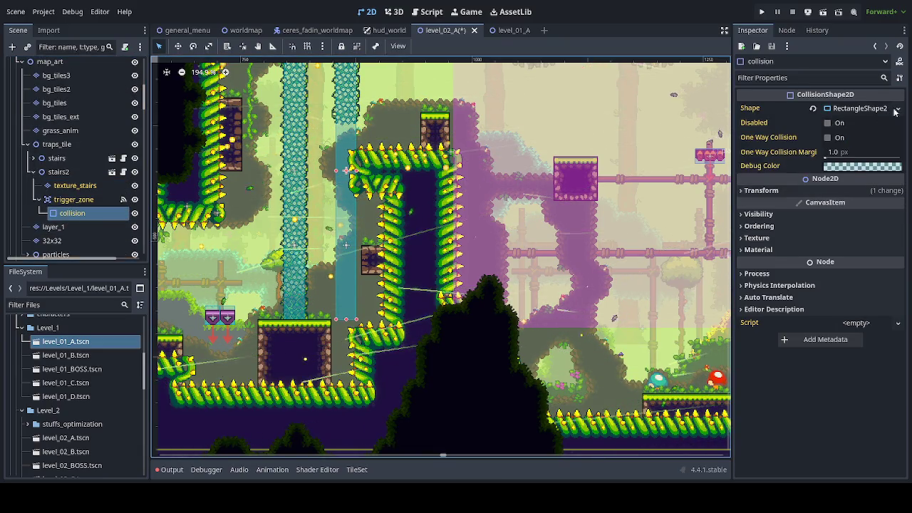
# Shorten the trigger zone's collision from the bottom so it ends at the column's end
pyautogui.click(346, 324)
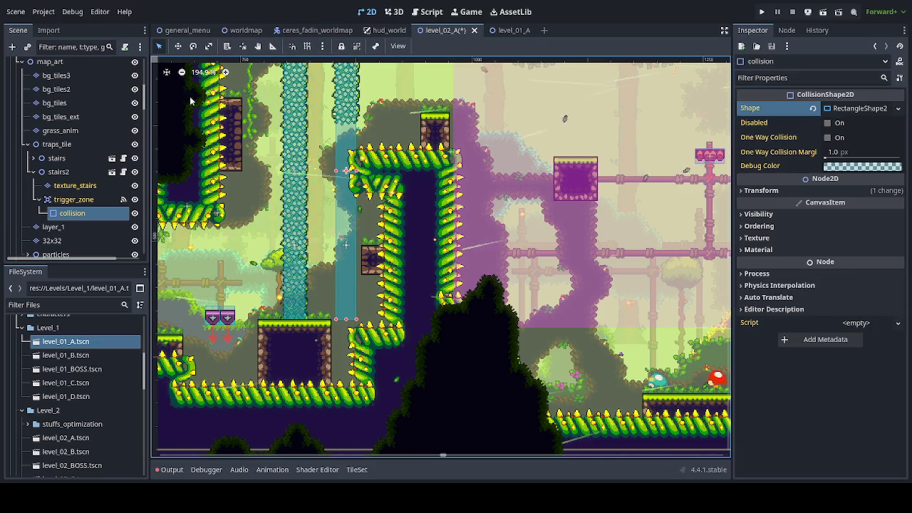
pyautogui.moveTo(345, 325); pyautogui.dragTo(353, 139)
pyautogui.scroll(7, 352, 139)
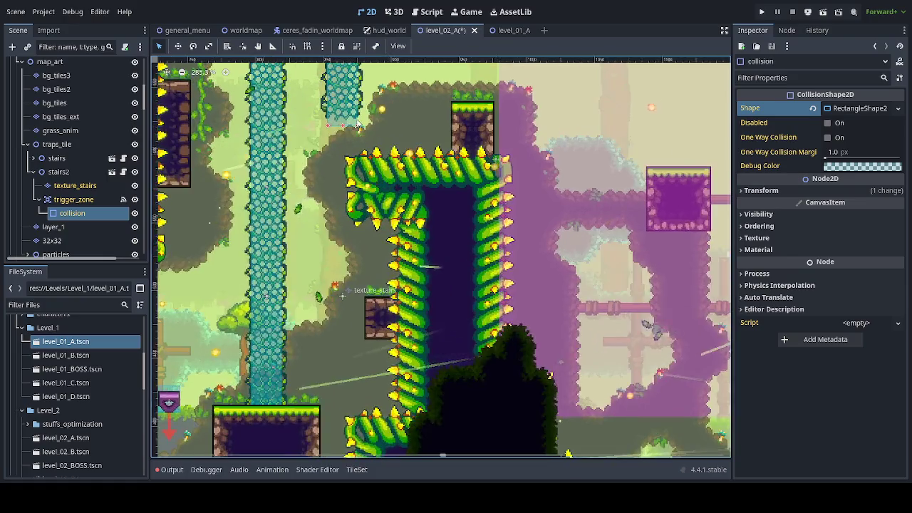
pyautogui.scroll(2, 360, 303)
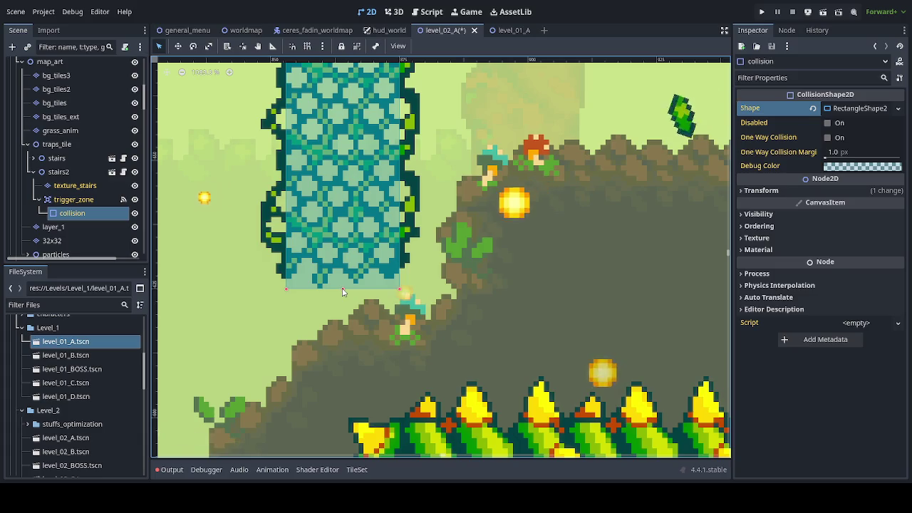
pyautogui.moveTo(342, 290); pyautogui.dragTo(340, 258)
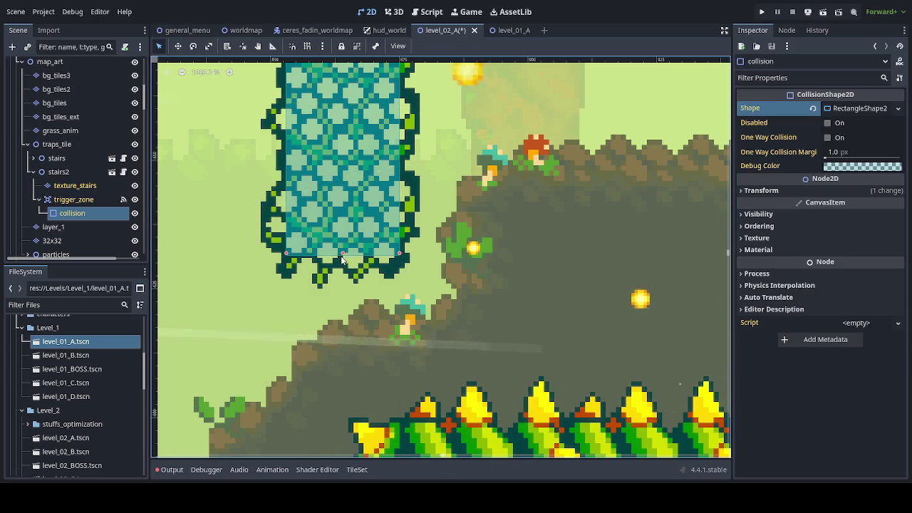
# Save the level scene and collapse stairs2's children
pyautogui.scroll(-4, 341, 258)
pyautogui.scroll(-2, 347, 269)
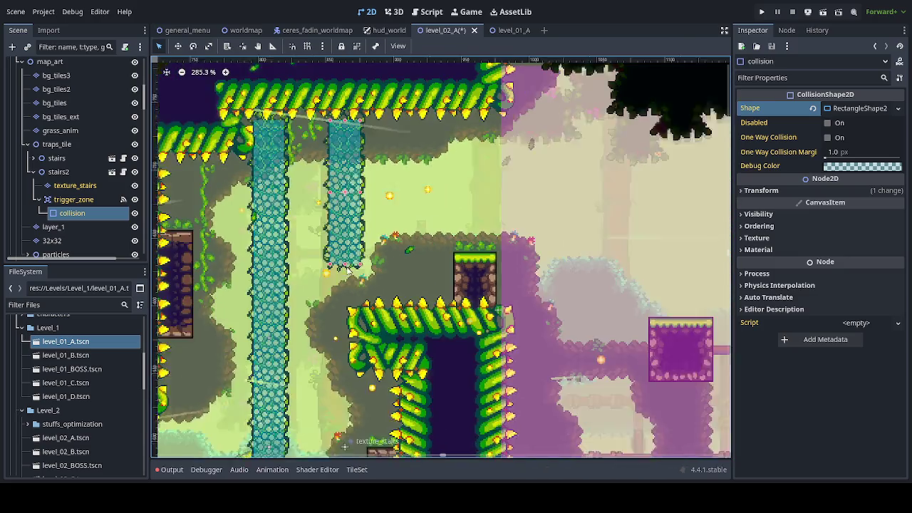
pyautogui.scroll(-4, 426, 271)
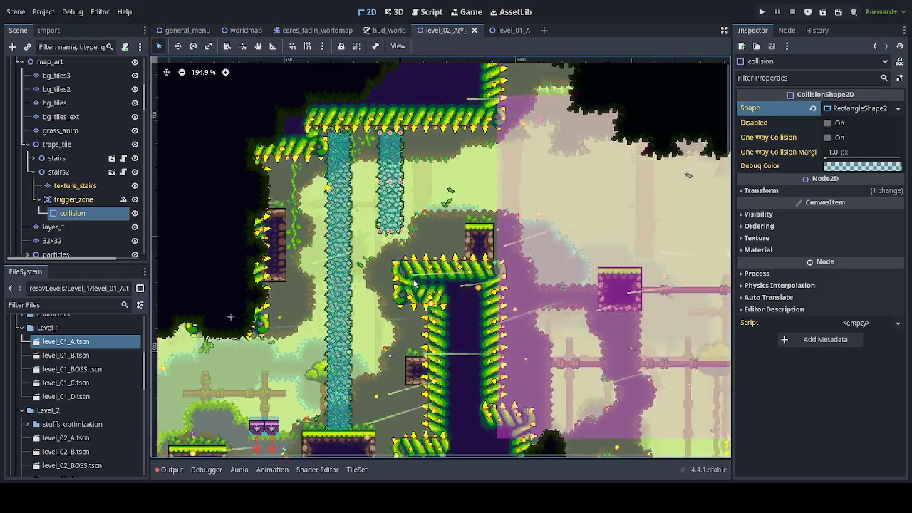
pyautogui.moveTo(499, 339); pyautogui.dragTo(417, 260)
pyautogui.hotkey('ctrl', 's')
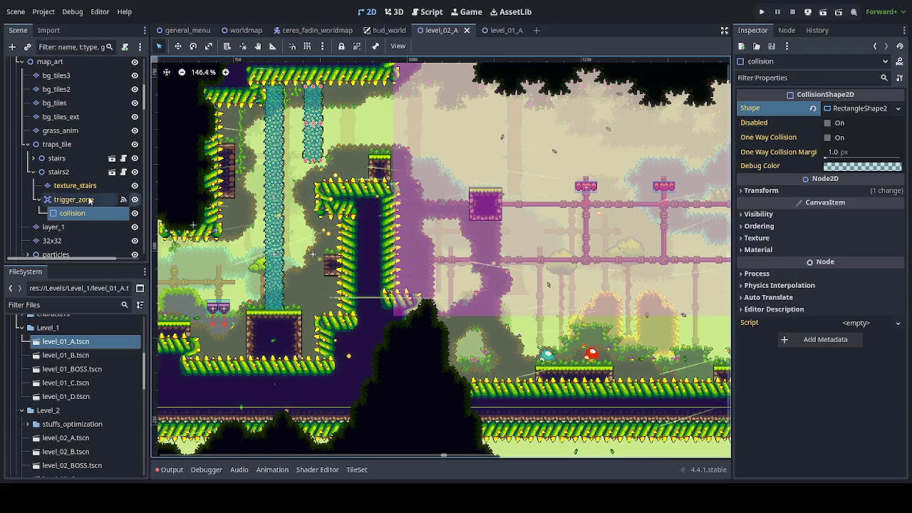
pyautogui.click(31, 173)
# Select both magic_block_fall4 nodes and duplicate them
pyautogui.click(184, 295)
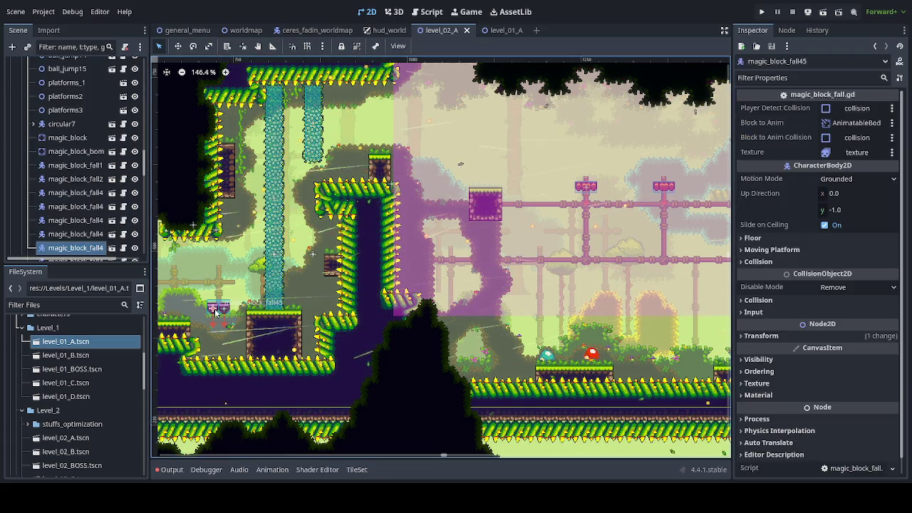
pyautogui.scroll(-2, 78, 191)
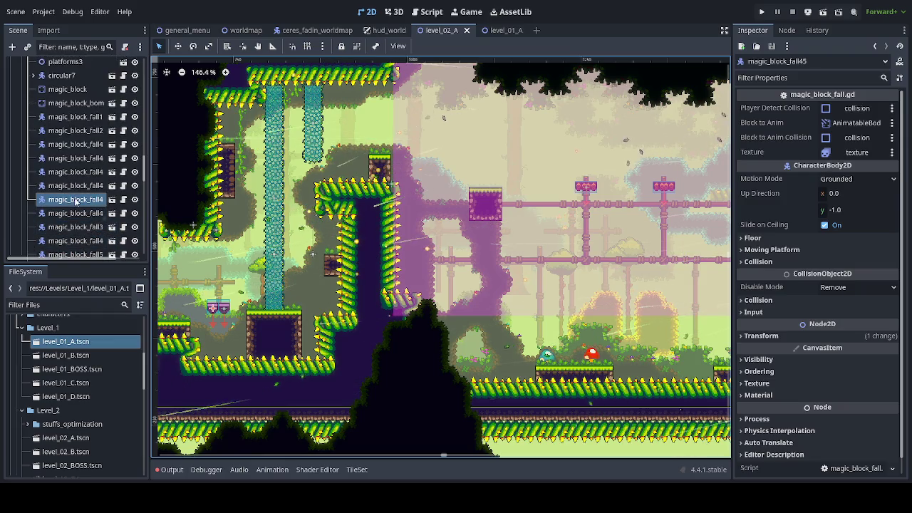
pyautogui.click(79, 213)
pyautogui.keyDown('ctrl'); pyautogui.click(75, 199); pyautogui.keyUp('ctrl')
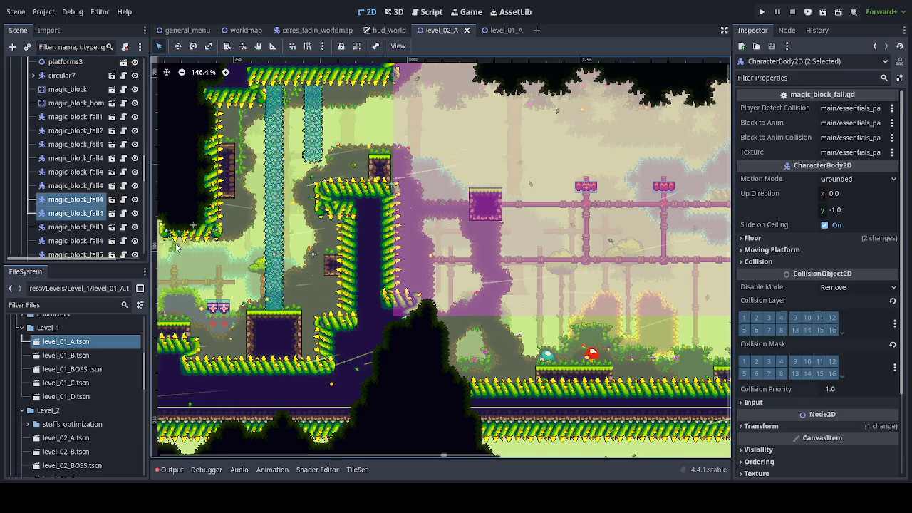
pyautogui.hotkey('ctrl', 'd')
# Move the copied magic blocks onto the spiky vine ledge beside the stone pillar
pyautogui.press('w')
pyautogui.moveTo(350, 264)
pyautogui.mouseDown()
pyautogui.moveTo(355, 194)
pyautogui.moveTo(396, 133)
pyautogui.mouseUp()
pyautogui.scroll(8, 359, 153)
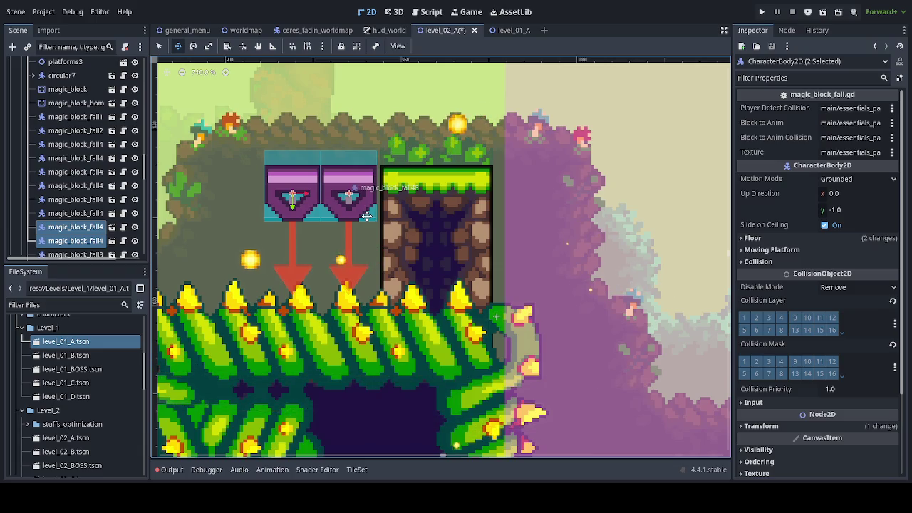
pyautogui.scroll(-2, 363, 220)
pyautogui.hscroll(-3, 363, 219)
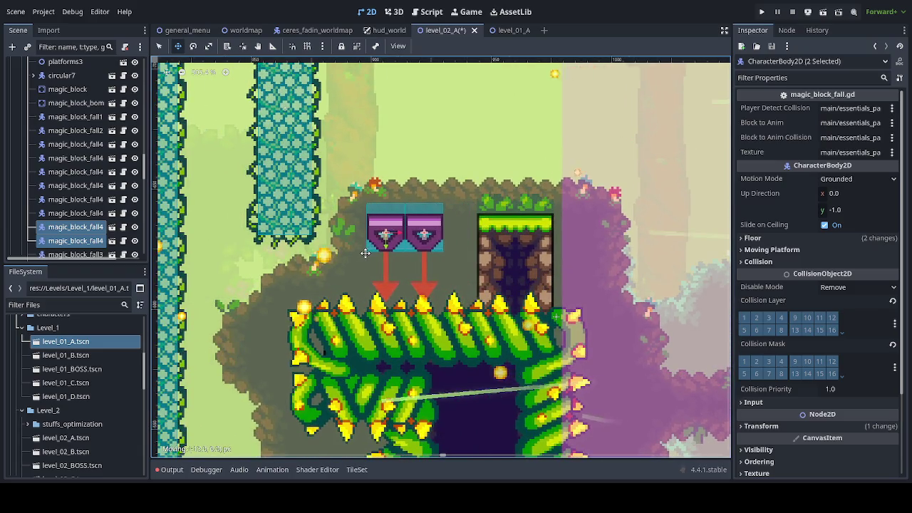
pyautogui.scroll(-6, 428, 277)
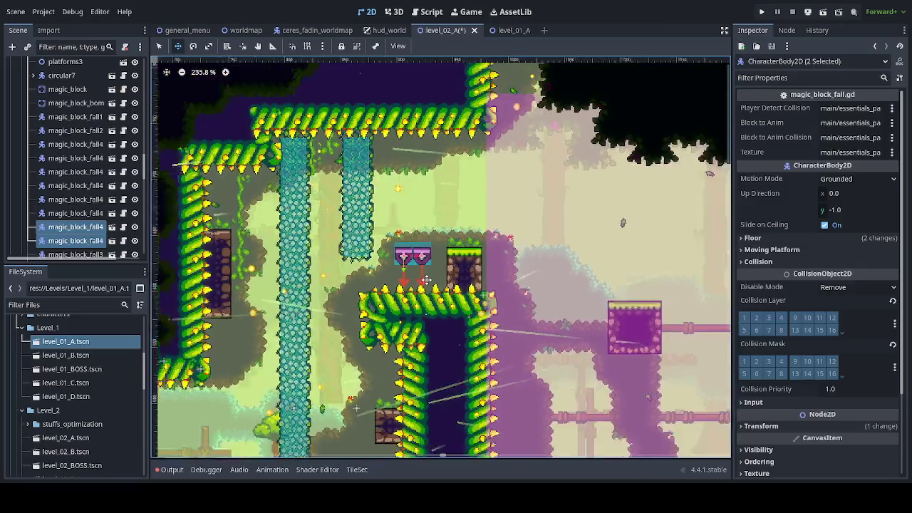
pyautogui.scroll(-2, 427, 278)
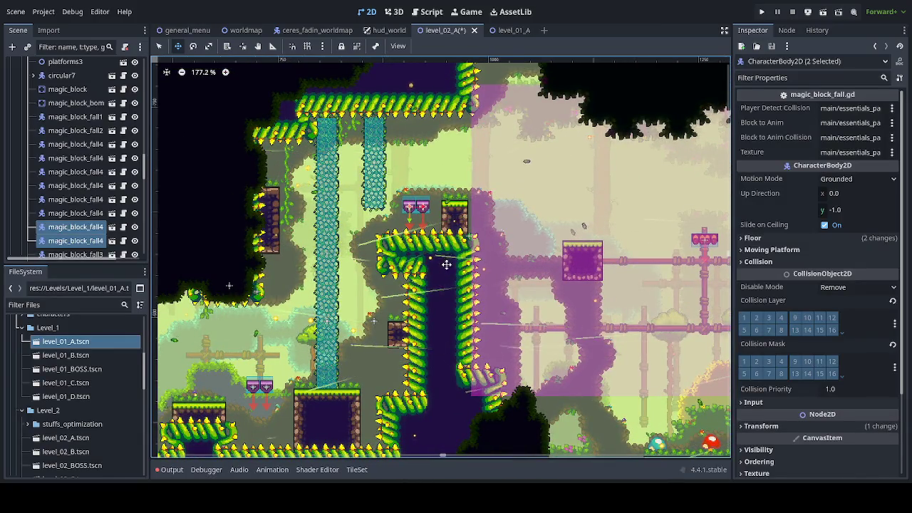
pyautogui.scroll(-1, 444, 261)
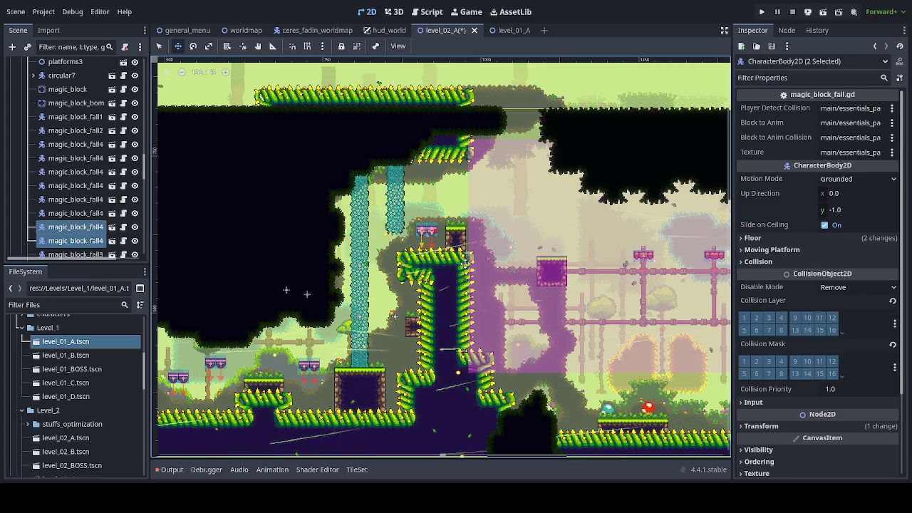
pyautogui.scroll(3, 441, 251)
pyautogui.moveTo(459, 249); pyautogui.dragTo(421, 273)
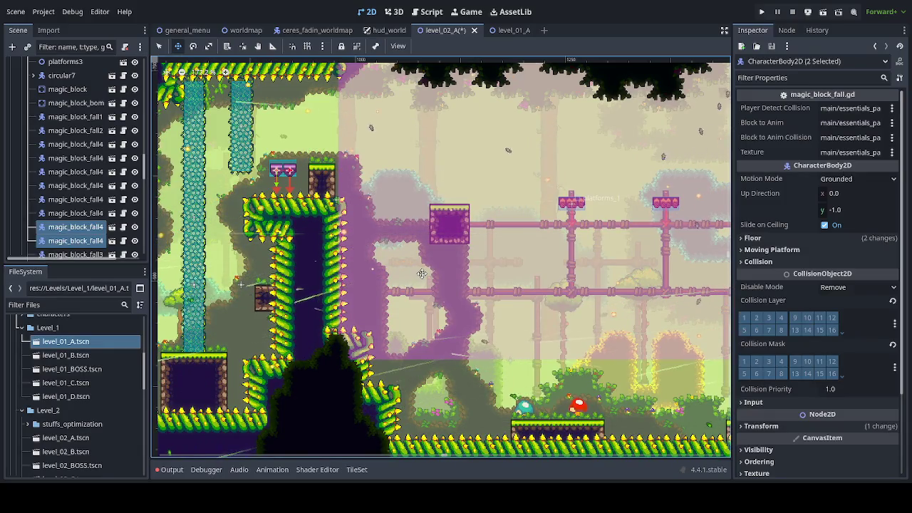
pyautogui.scroll(-3, 428, 280)
pyautogui.moveTo(330, 320); pyautogui.dragTo(345, 274)
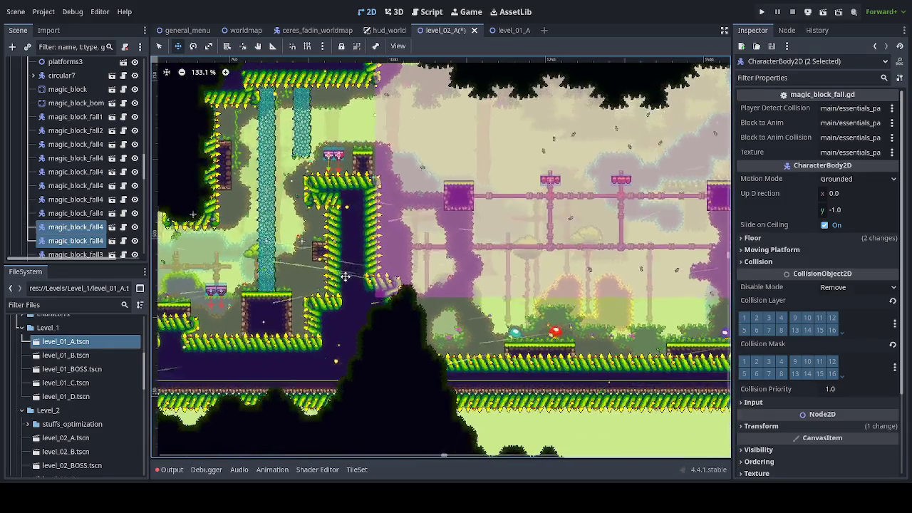
pyautogui.moveTo(395, 238); pyautogui.dragTo(382, 318)
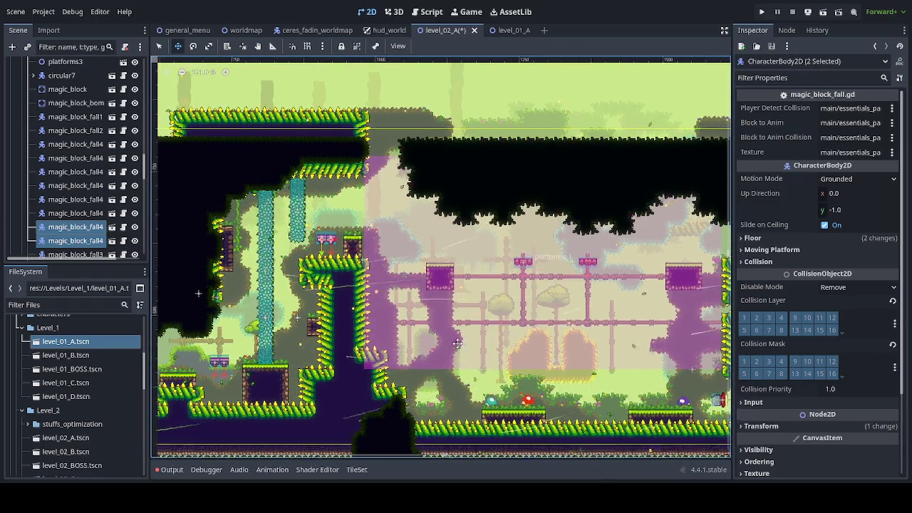
pyautogui.scroll(-2, 434, 337)
pyautogui.moveTo(453, 331); pyautogui.dragTo(483, 301)
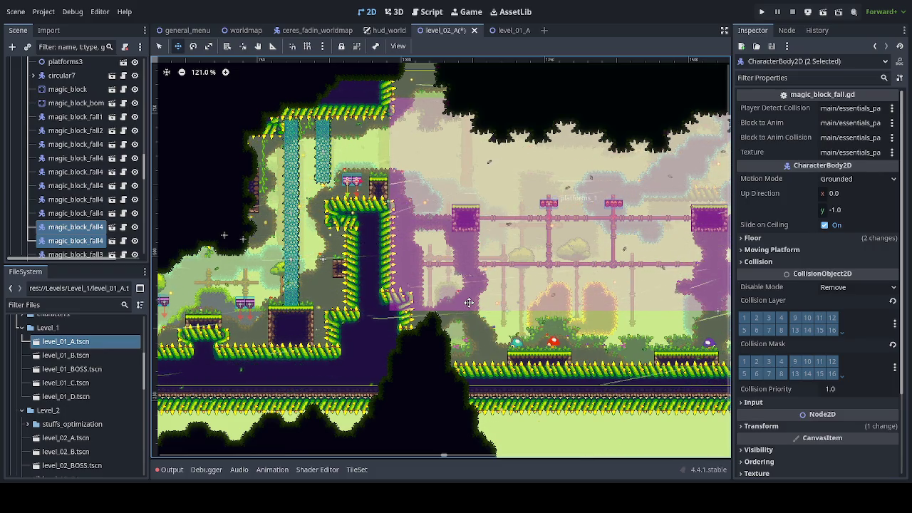
pyautogui.moveTo(454, 324)
pyautogui.mouseDown()
pyautogui.moveTo(362, 260)
pyautogui.moveTo(290, 262)
pyautogui.moveTo(288, 281)
pyautogui.mouseUp()
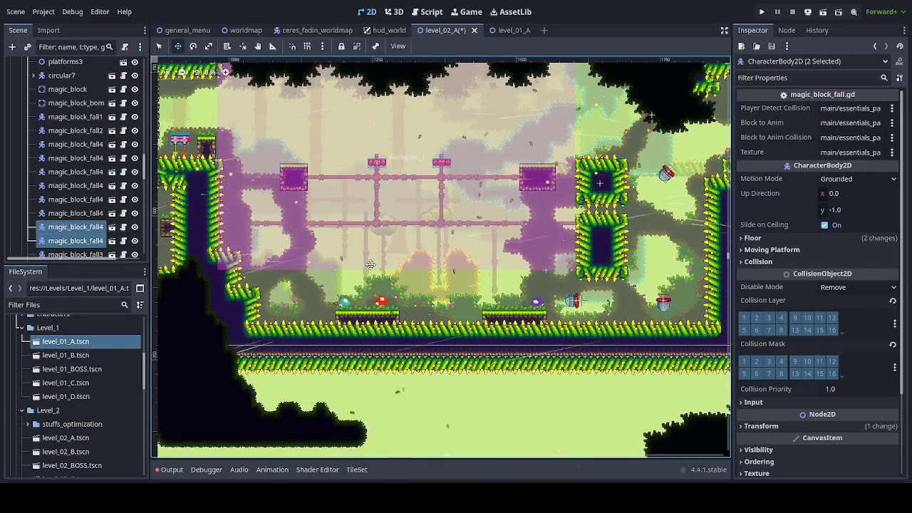
pyautogui.moveTo(423, 280); pyautogui.dragTo(434, 292)
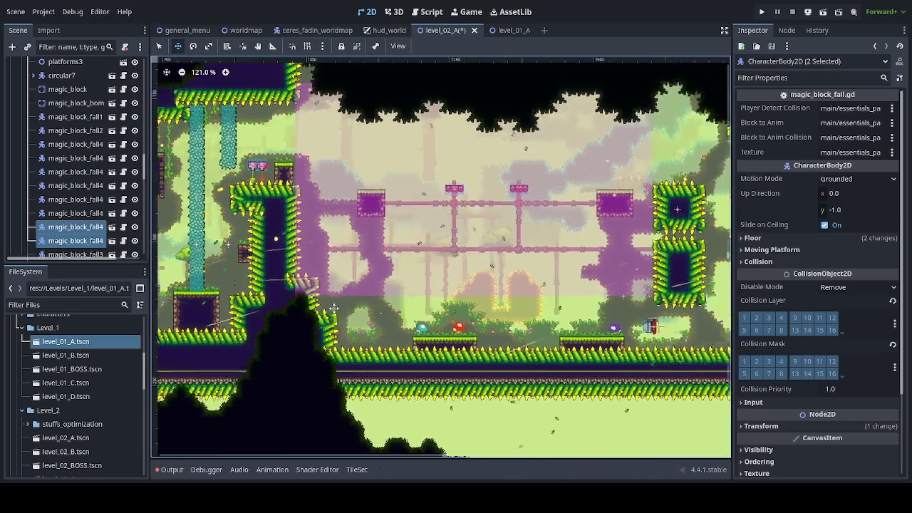
pyautogui.moveTo(409, 317); pyautogui.dragTo(351, 327)
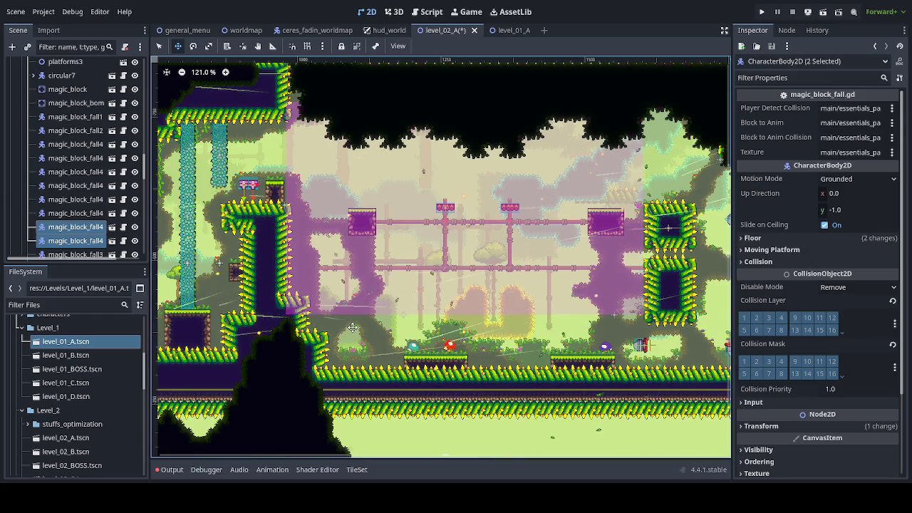
pyautogui.moveTo(367, 325); pyautogui.dragTo(462, 297)
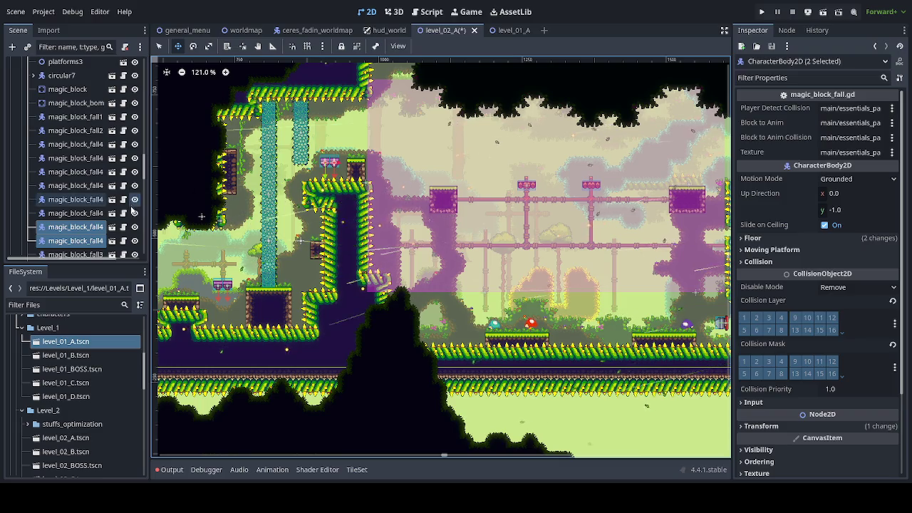
pyautogui.moveTo(332, 206); pyautogui.dragTo(419, 189)
pyautogui.press('Escape')
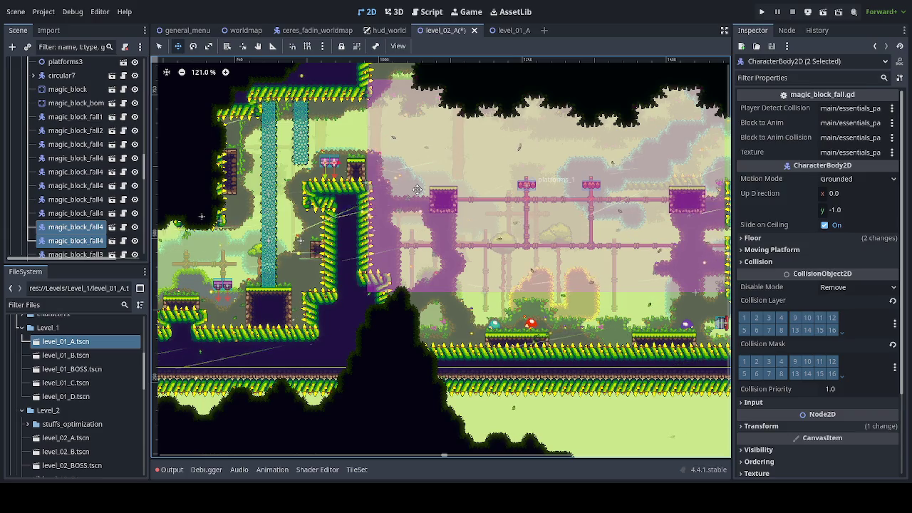
# Select a magic block pair and shift it right toward the pipes
pyautogui.click(338, 170)
pyautogui.moveTo(338, 170)
pyautogui.mouseDown()
pyautogui.moveTo(413, 180)
pyautogui.moveTo(407, 193)
pyautogui.moveTo(542, 196)
pyautogui.mouseUp()
pyautogui.scroll(4, 416, 180)
pyautogui.scroll(1, 416, 180)
pyautogui.scroll(2, 411, 191)
pyautogui.scroll(3, 411, 191)
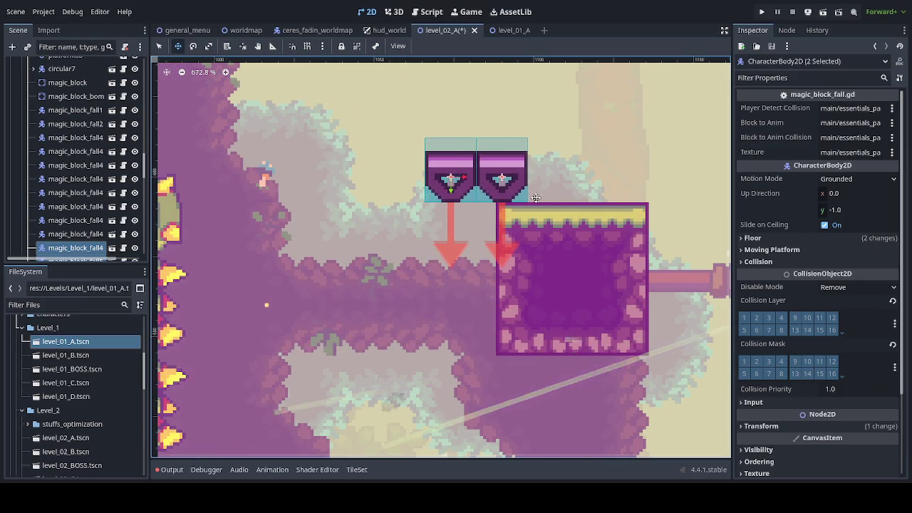
pyautogui.scroll(-3, 483, 235)
# Place the pair just left of the purple square platform over the pink pipe, then save
pyautogui.moveTo(484, 235); pyautogui.dragTo(409, 237)
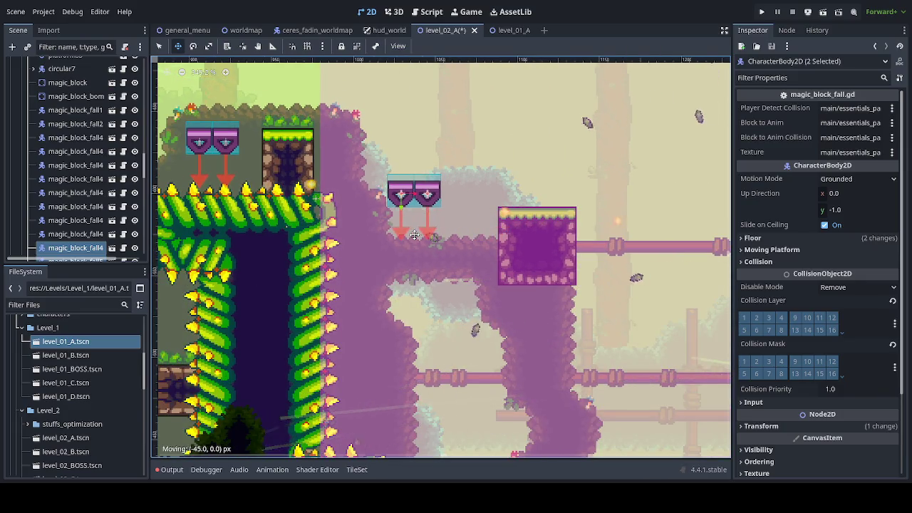
pyautogui.scroll(-3, 417, 248)
pyautogui.scroll(-1, 418, 248)
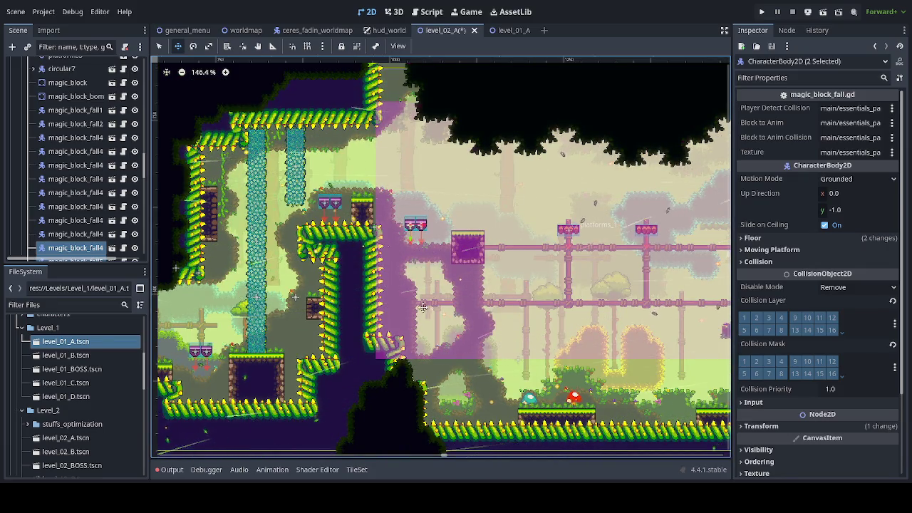
pyautogui.hscroll(5, 393, 274)
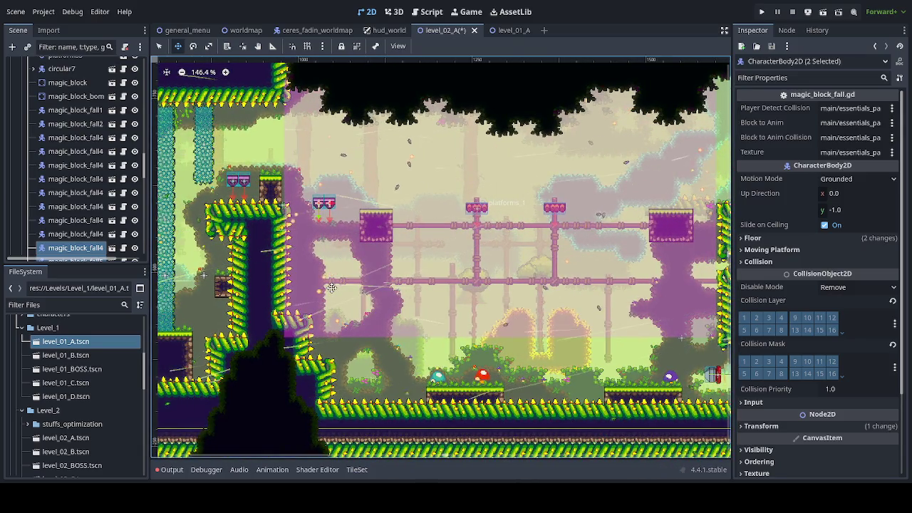
pyautogui.hotkey('ctrl', 's')
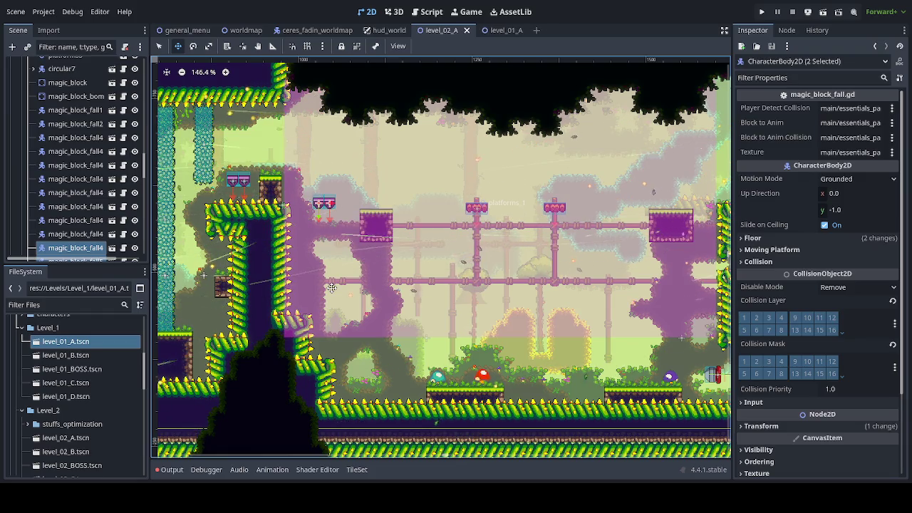
# Save level_02_A, then pick Continuar on the game's title menu
pyautogui.hotkey('ctrl', 's')
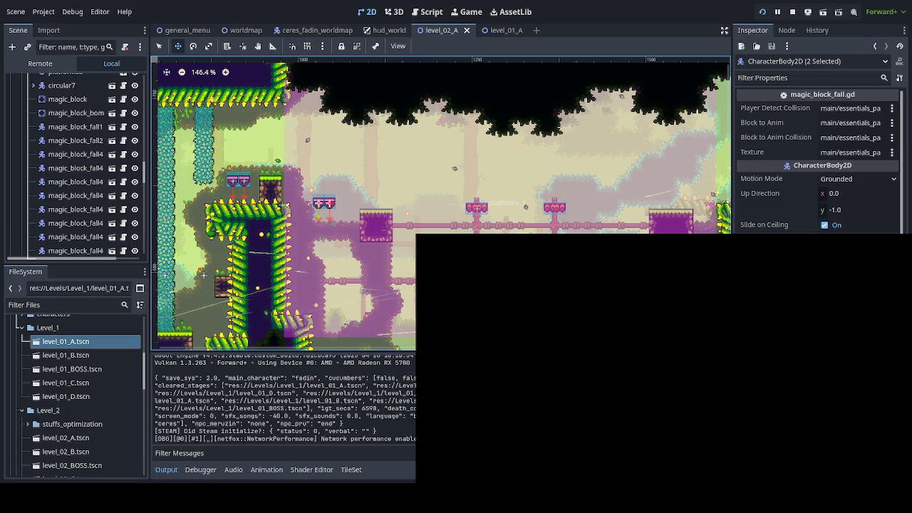
pyautogui.press('Down')
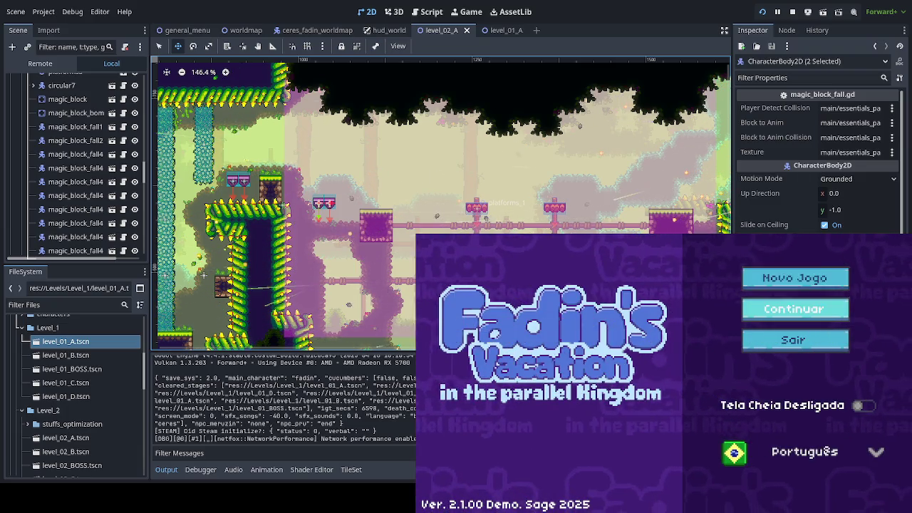
pyautogui.press('Return')
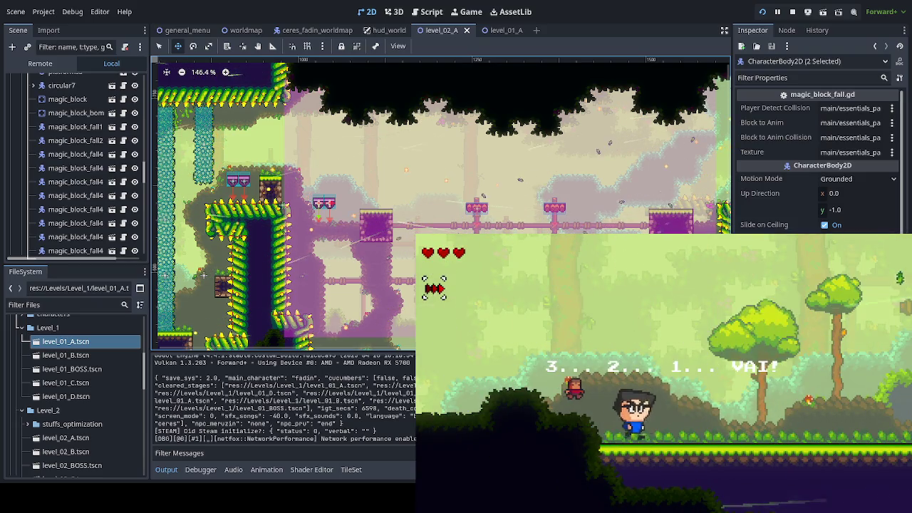
# Run right, climb the vine toward the thorny ceiling, and jump near the bee until the level restarts
pyautogui.press('Right')
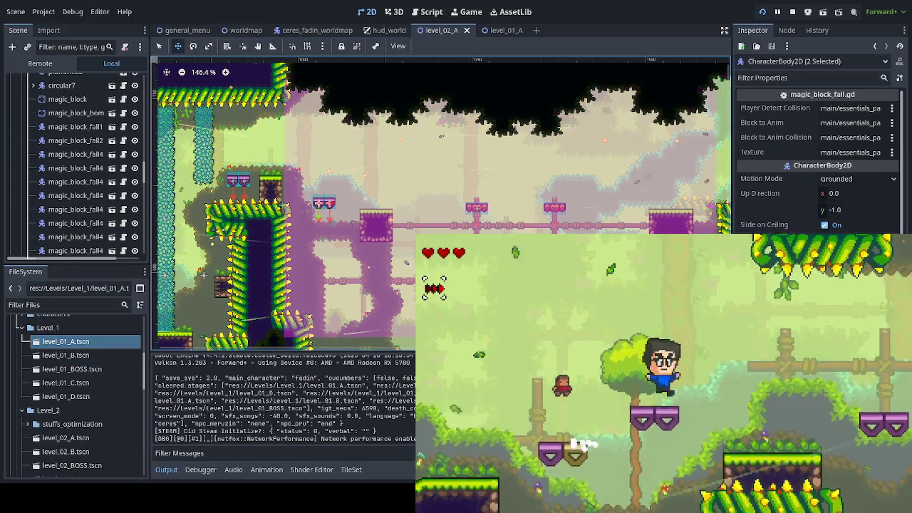
pyautogui.press('Up')
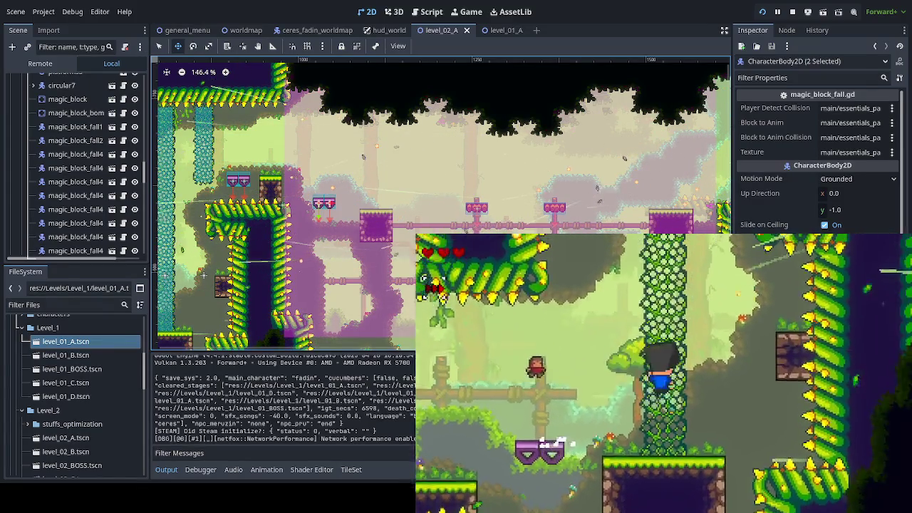
pyautogui.press('Up')
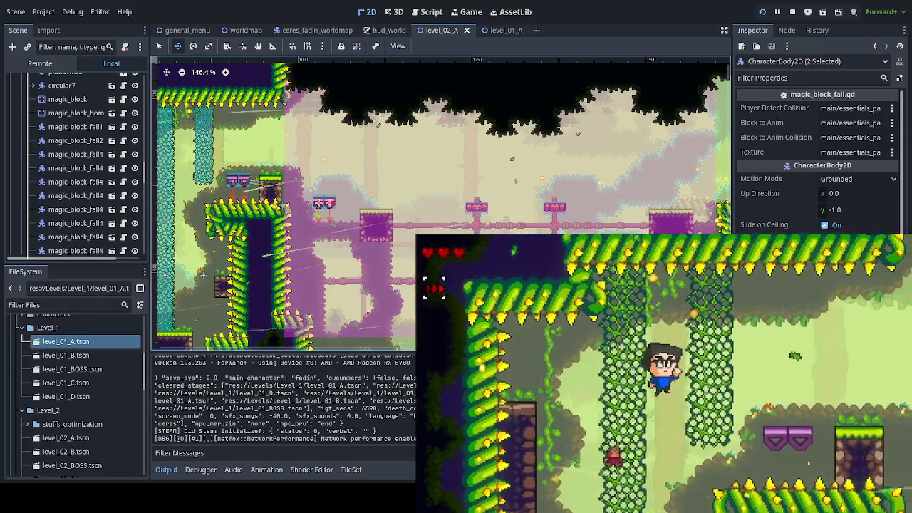
pyautogui.press('Up')
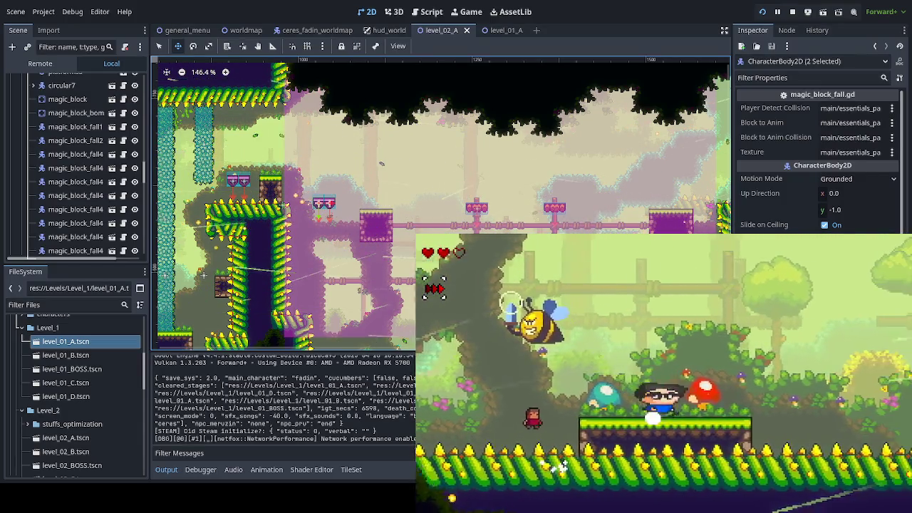
pyautogui.press('space')
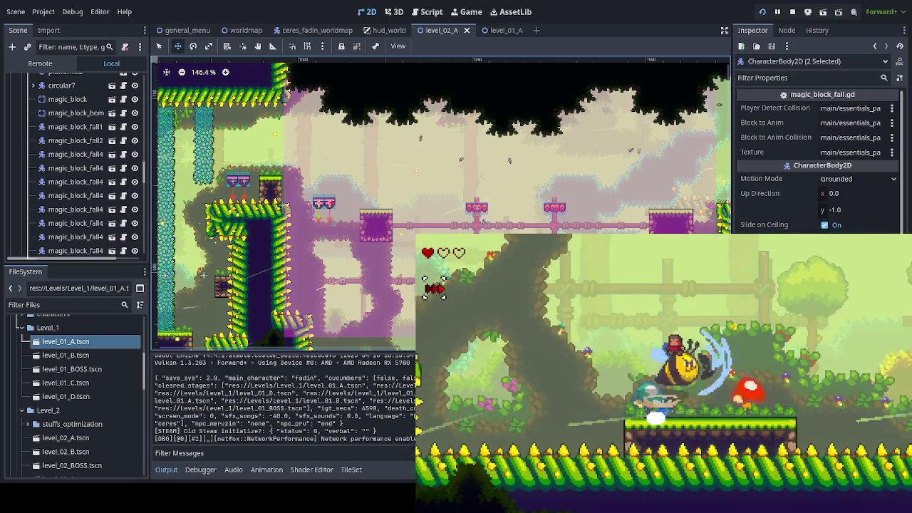
pyautogui.press('space')
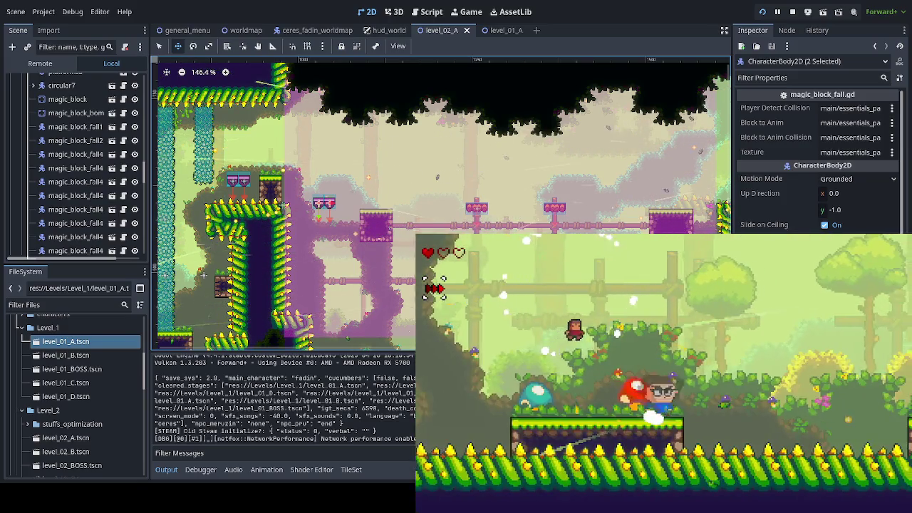
pyautogui.press('Right')
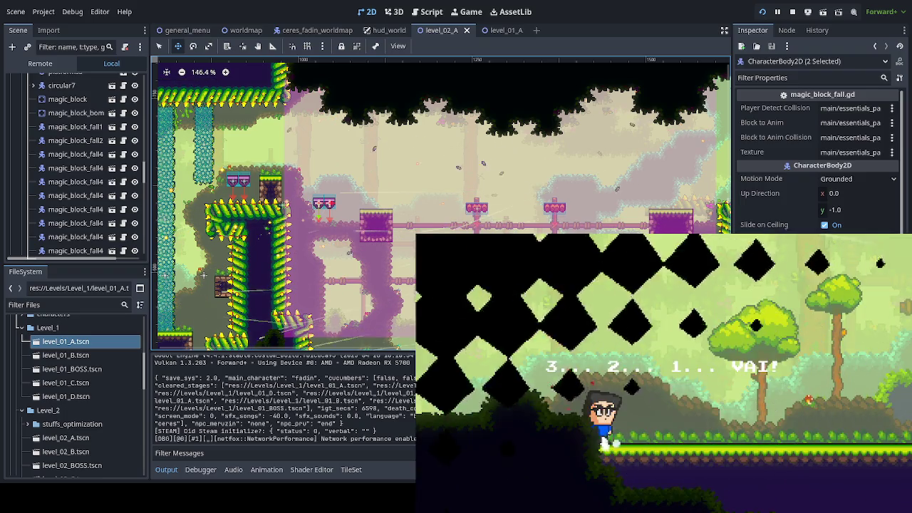
# Playtest by running right and jumping past the vine climb onto the chained swinging platform
pyautogui.press('Right')
pyautogui.press('space')
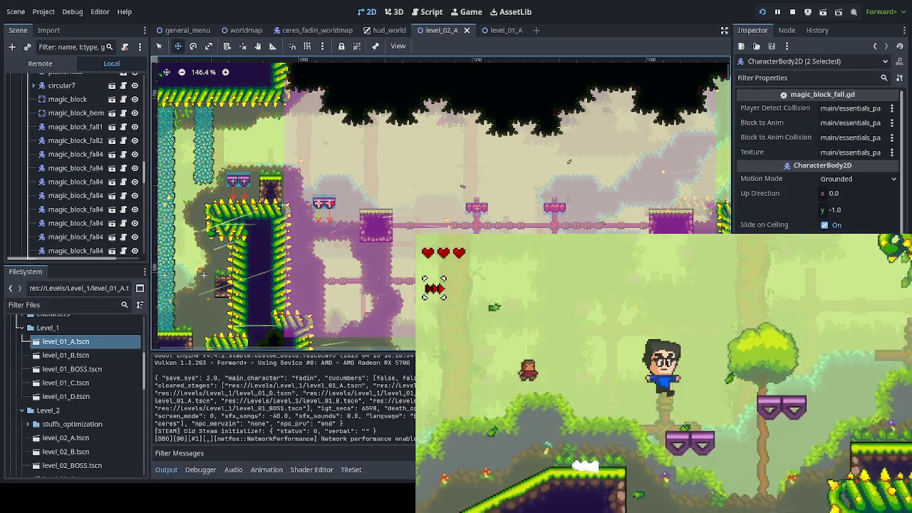
pyautogui.press('Right')
pyautogui.press('space')
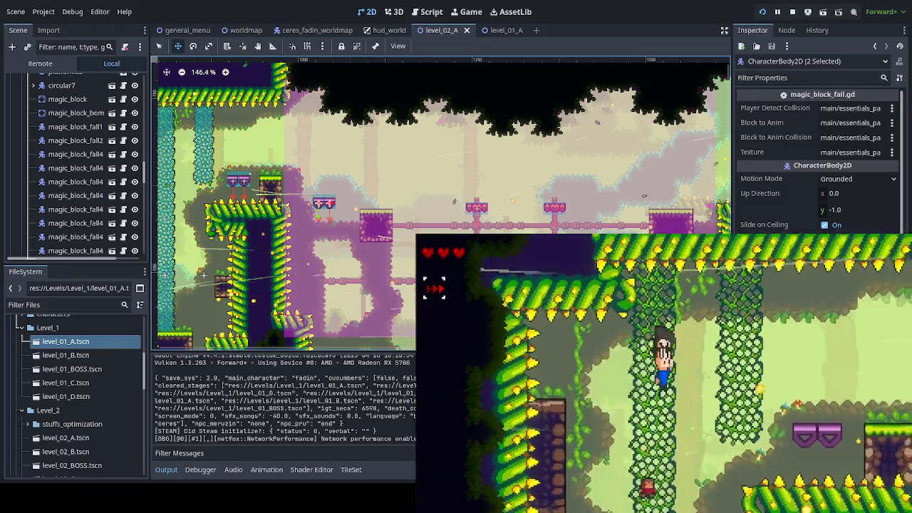
pyautogui.press('Right')
pyautogui.press('space')
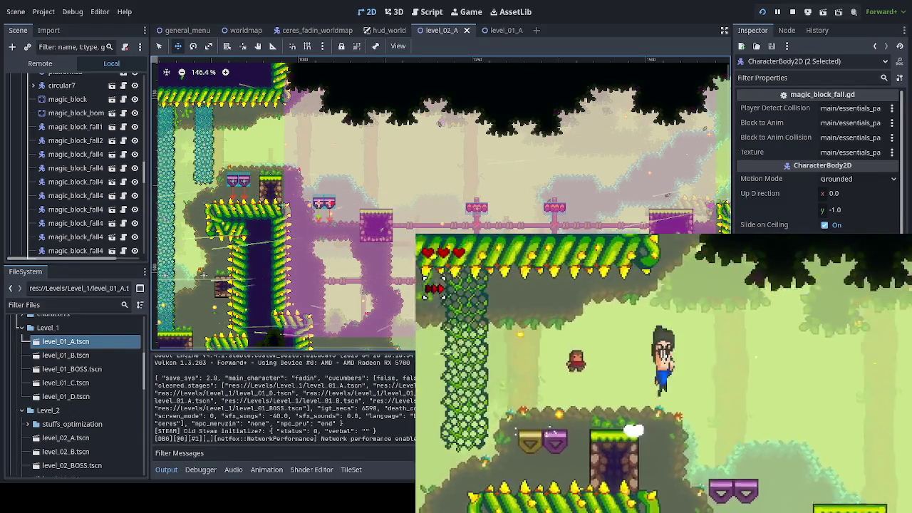
pyautogui.press('Right')
pyautogui.press('Right')
pyautogui.press('space')
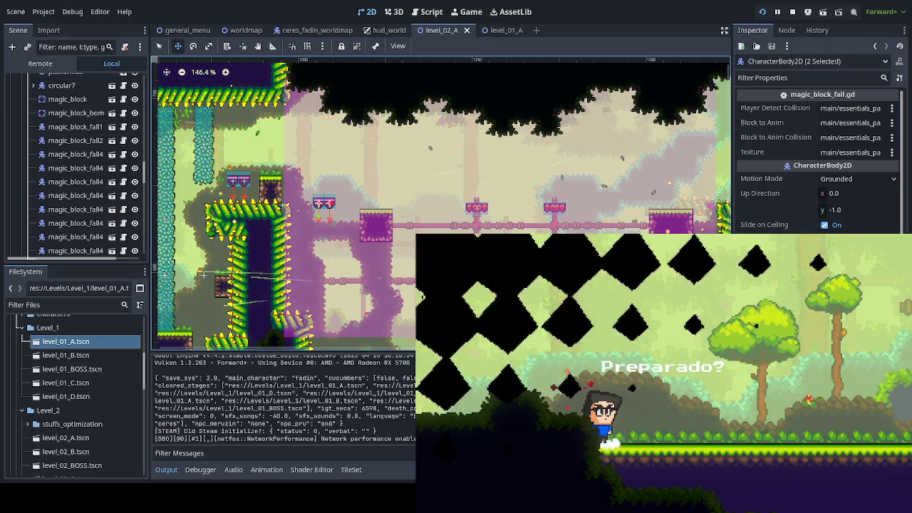
pyautogui.press('Right')
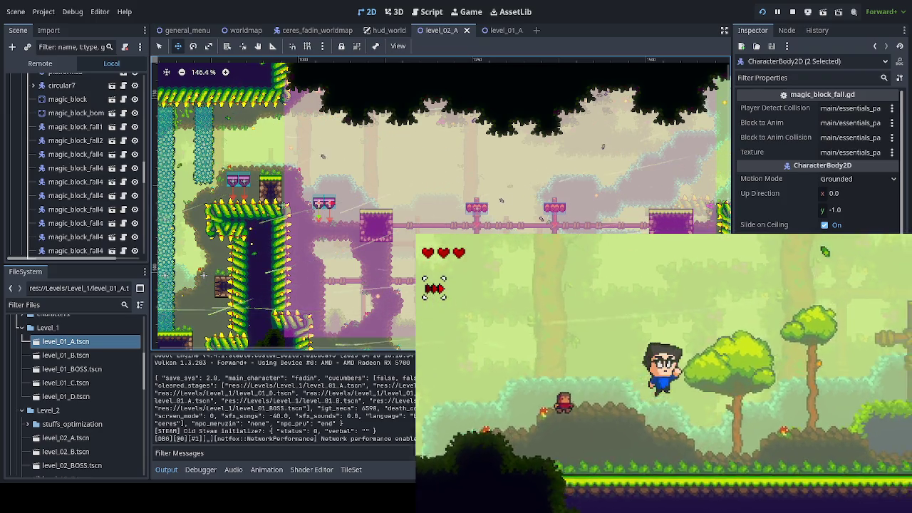
pyautogui.press('space')
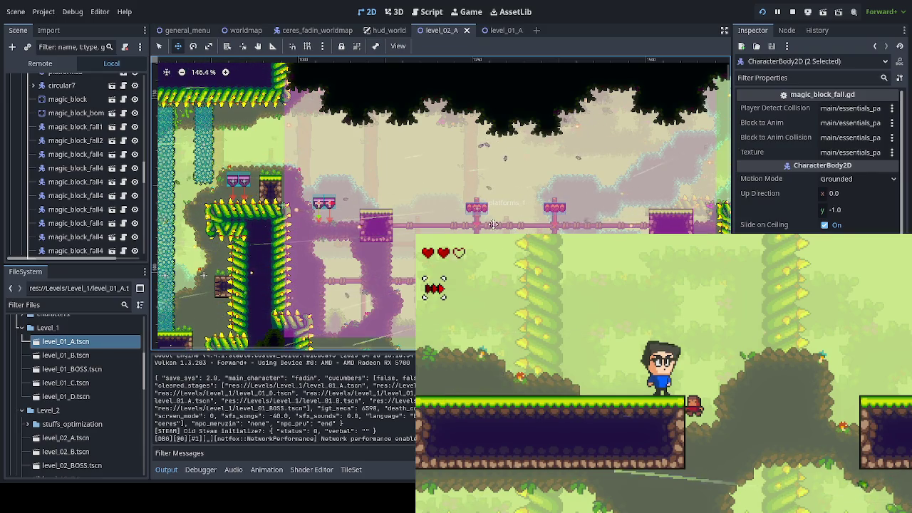
# Zoom and pan the level view up to the pink pipe structures with the purple blocks
pyautogui.scroll(-3, 493, 224)
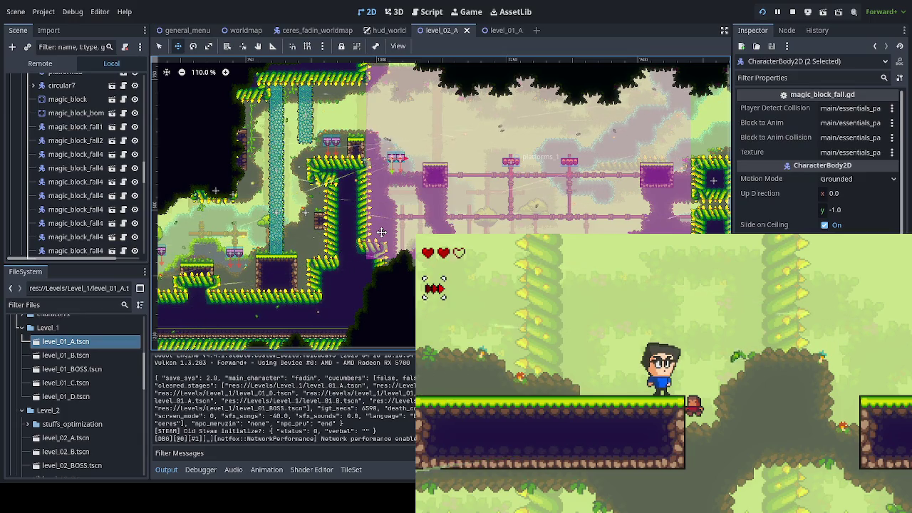
pyautogui.scroll(3, 369, 307)
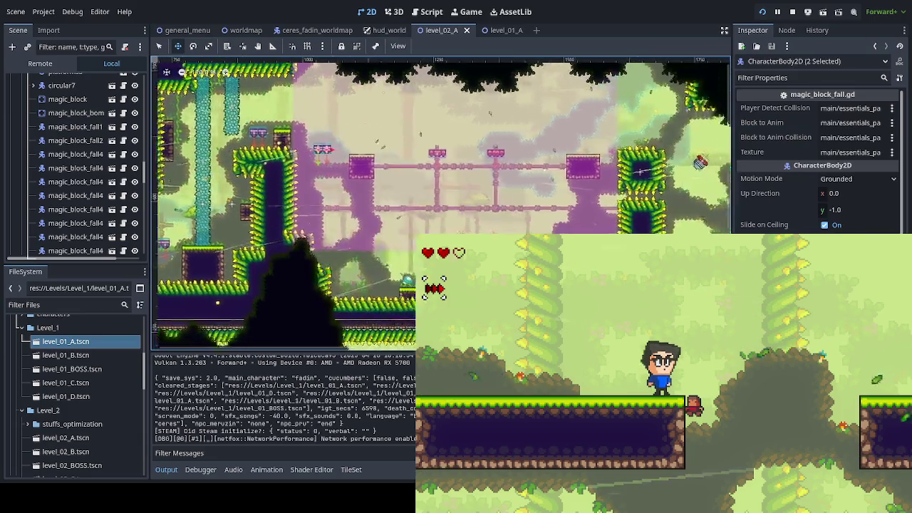
pyautogui.moveTo(369, 307); pyautogui.dragTo(331, 252)
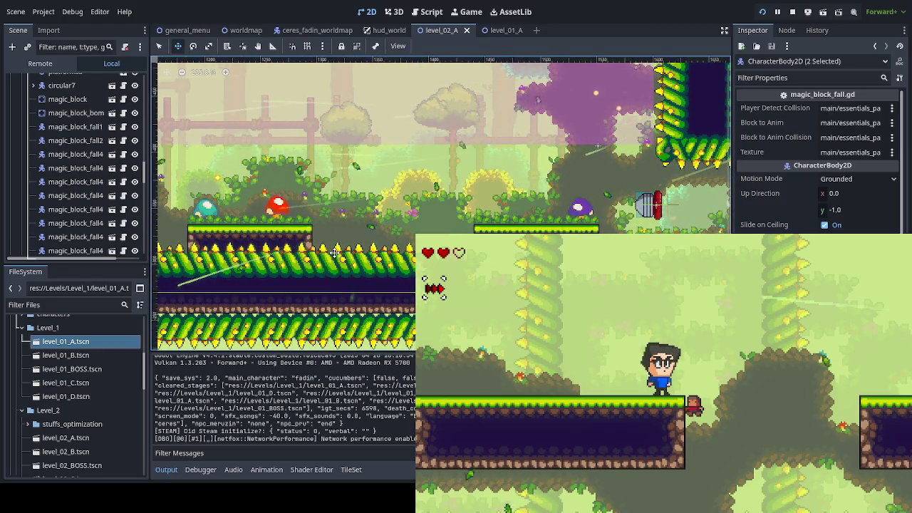
pyautogui.moveTo(345, 245); pyautogui.dragTo(338, 287)
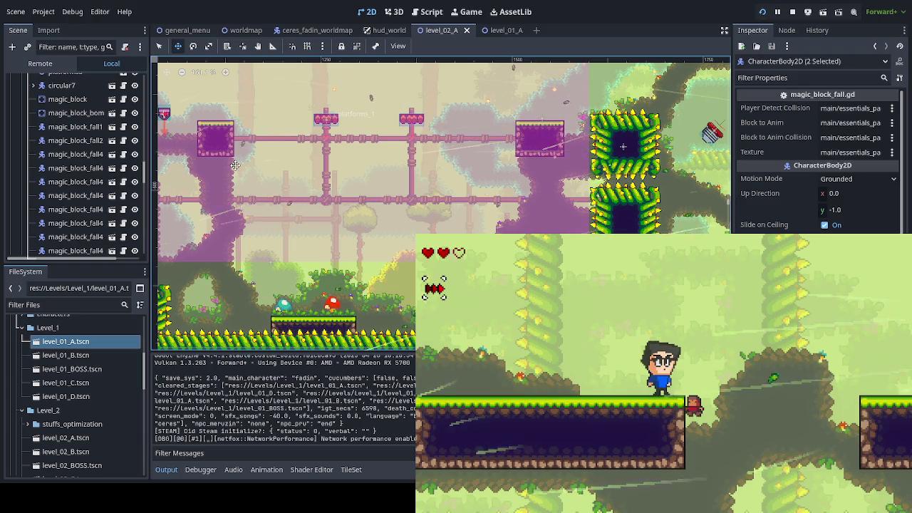
pyautogui.scroll(5, 145, 158)
pyautogui.scroll(10, 146, 158)
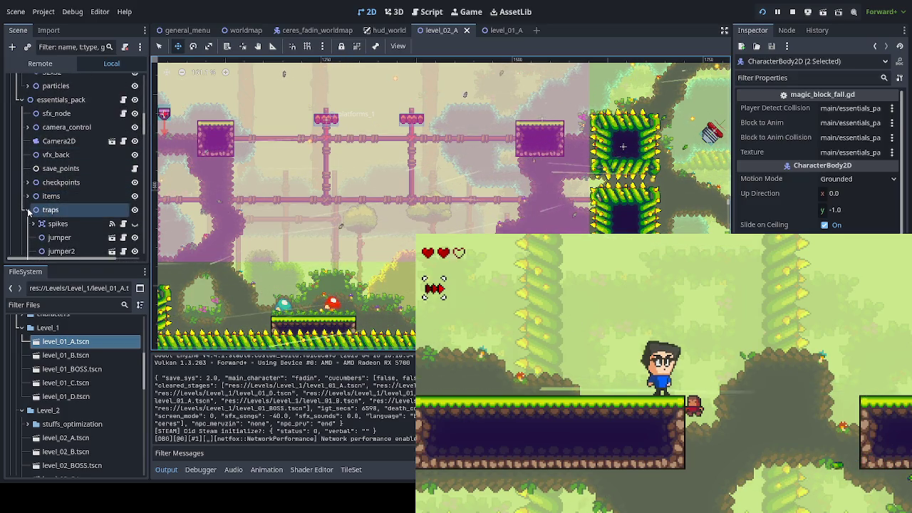
pyautogui.scroll(5, 87, 174)
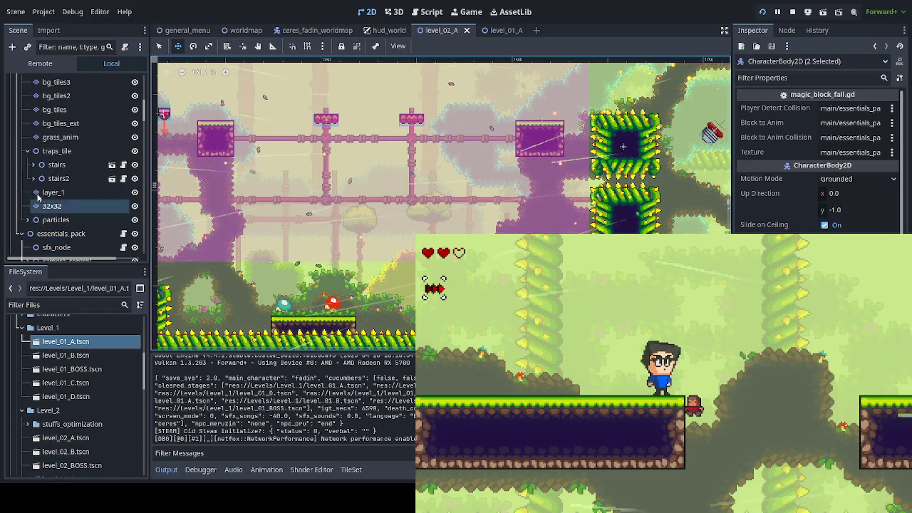
pyautogui.scroll(3, 61, 200)
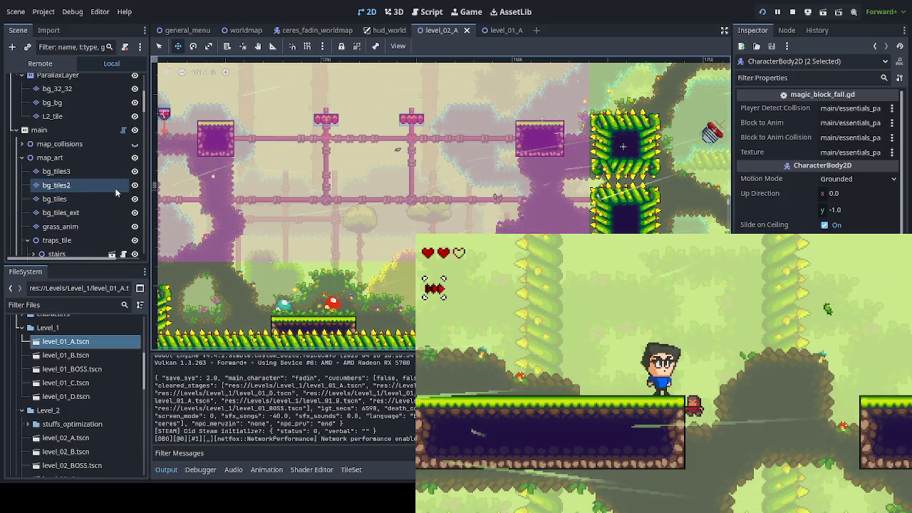
pyautogui.scroll(5, 109, 198)
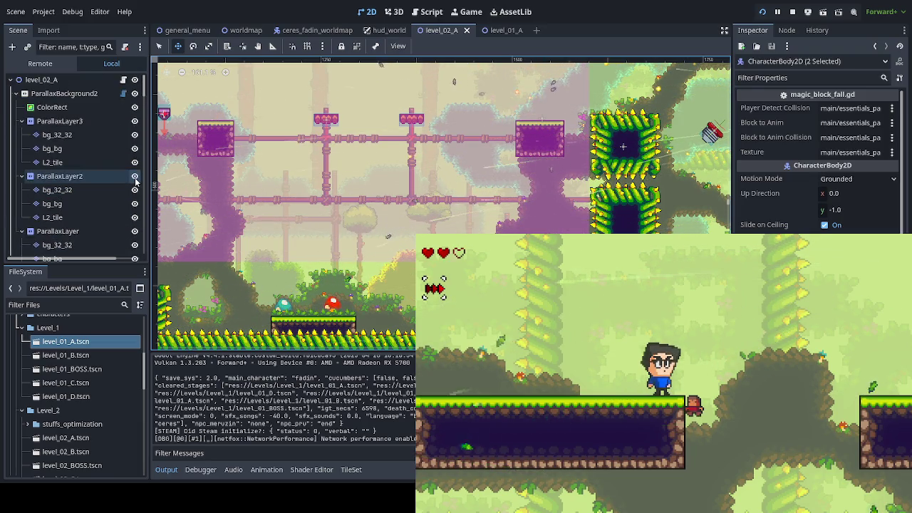
pyautogui.scroll(1, 135, 182)
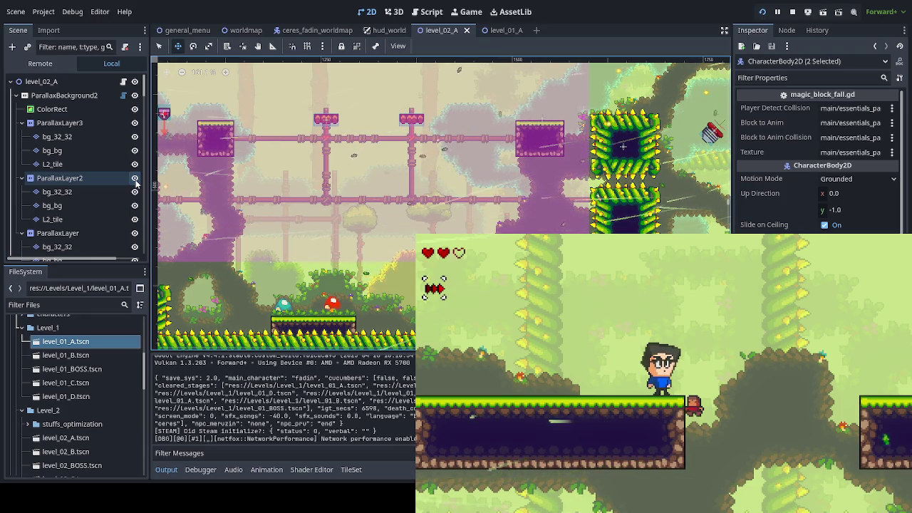
pyautogui.click(20, 122)
# Collapse the ParallaxLayer and ParallaxBackground2 groups and briefly hide a tile layer
pyautogui.click(22, 136)
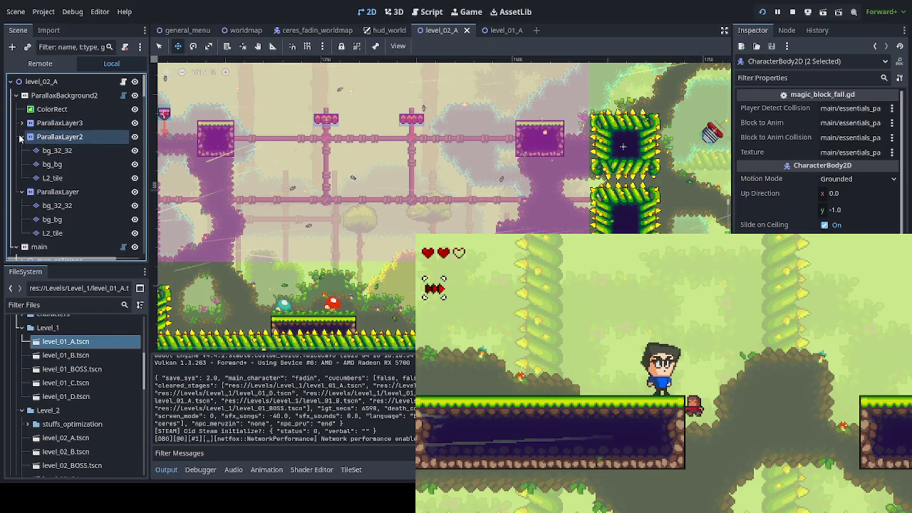
pyautogui.click(22, 150)
pyautogui.click(16, 96)
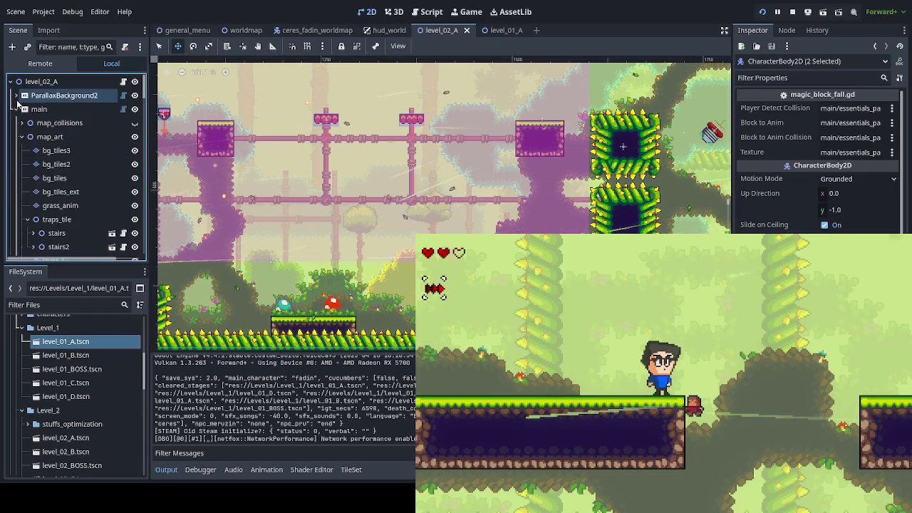
pyautogui.click(135, 150)
pyautogui.click(134, 150)
# Collapse traps_tile, check layer_1 by hiding it, then expand map_collisions and toggle its visibility
pyautogui.scroll(-1, 98, 203)
pyautogui.click(27, 197)
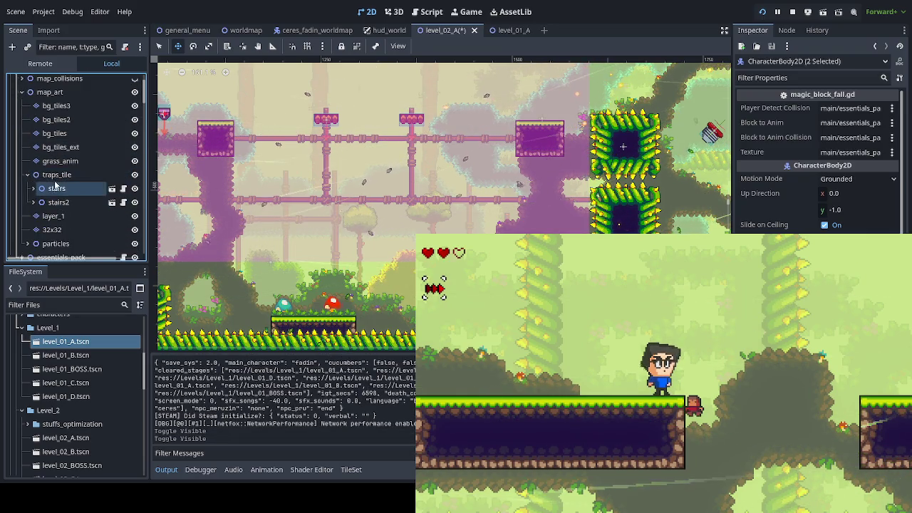
pyautogui.scroll(-1, 107, 199)
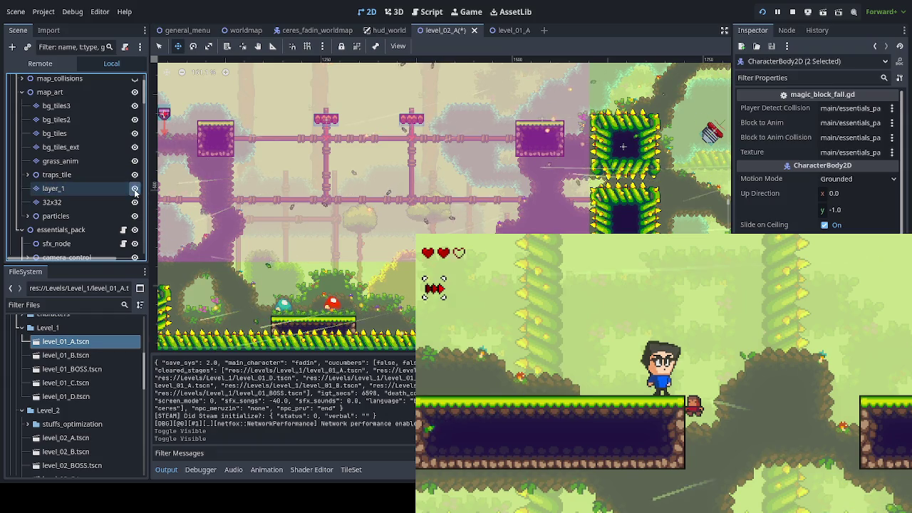
pyautogui.click(135, 188)
pyautogui.click(134, 189)
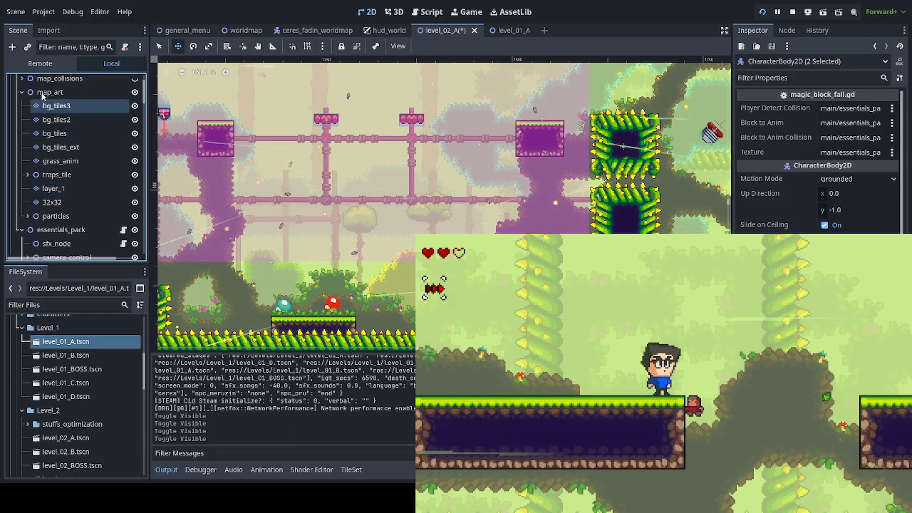
pyautogui.click(21, 78)
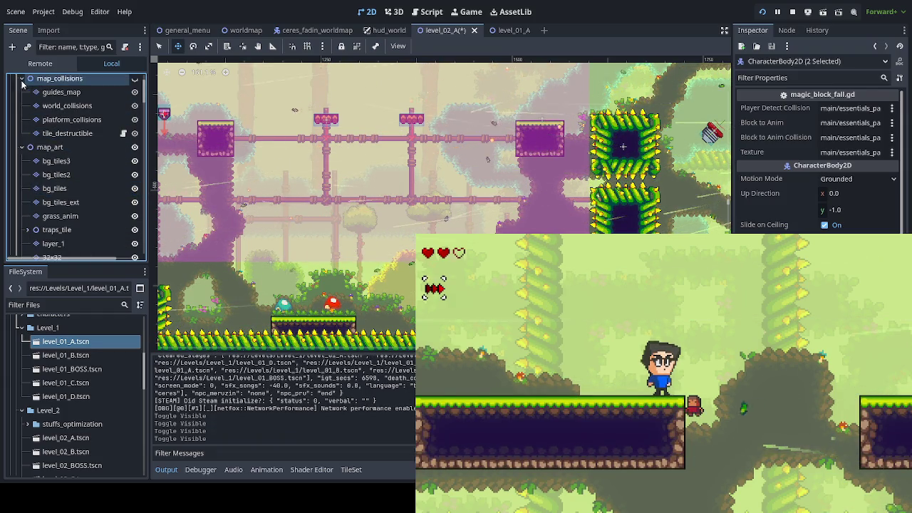
pyautogui.click(135, 78)
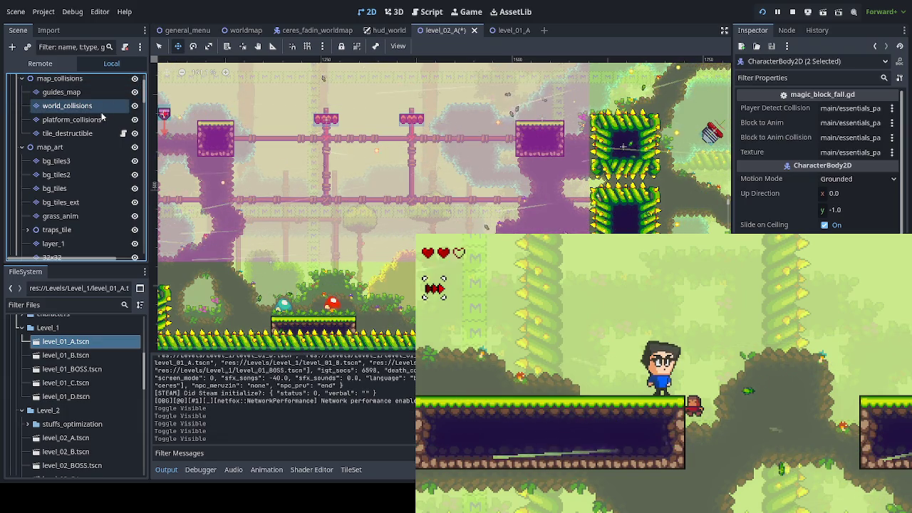
# Select world_collisions and pan and zoom the canvas over its tiles, back in select mode
pyautogui.click(71, 105)
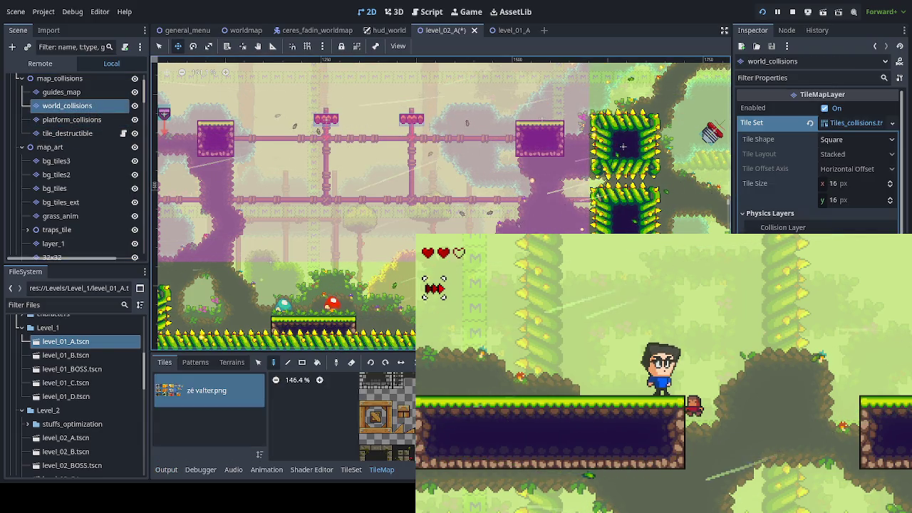
pyautogui.moveTo(406, 254)
pyautogui.mouseDown()
pyautogui.moveTo(340, 158)
pyautogui.moveTo(357, 178)
pyautogui.mouseUp()
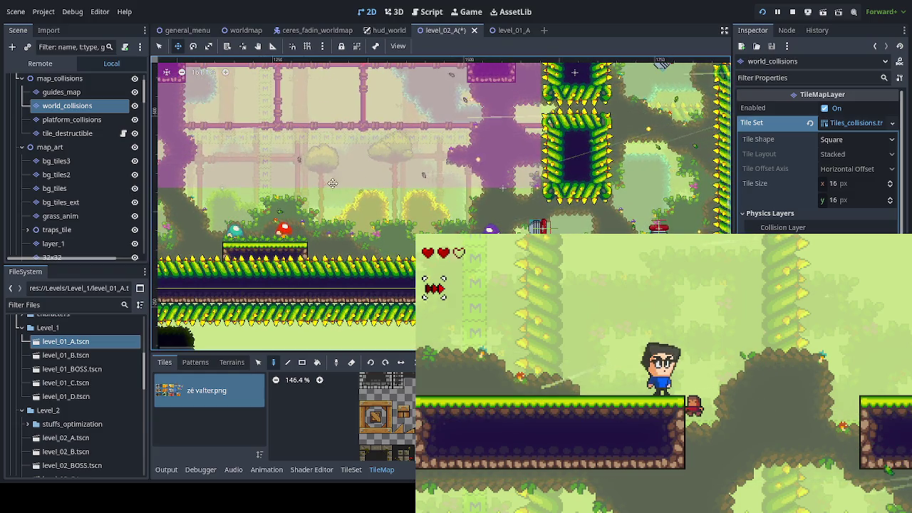
pyautogui.scroll(2, 273, 131)
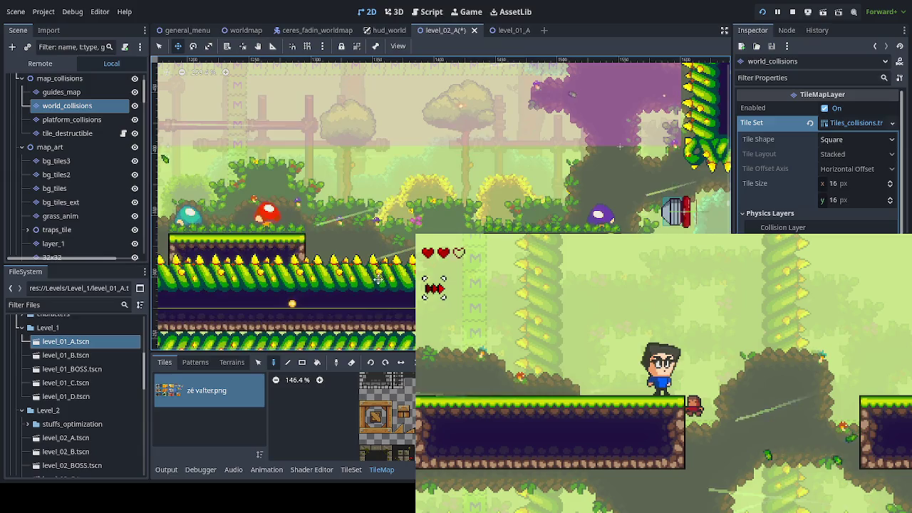
pyautogui.press('q')
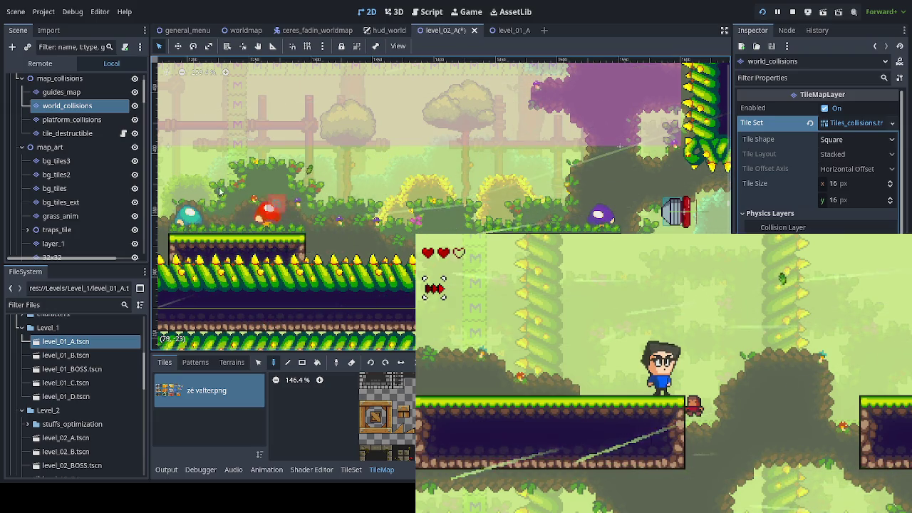
# Hide the map_art group to inspect the collision tiles, show it again, and select layer_1
pyautogui.click(135, 147)
pyautogui.click(133, 148)
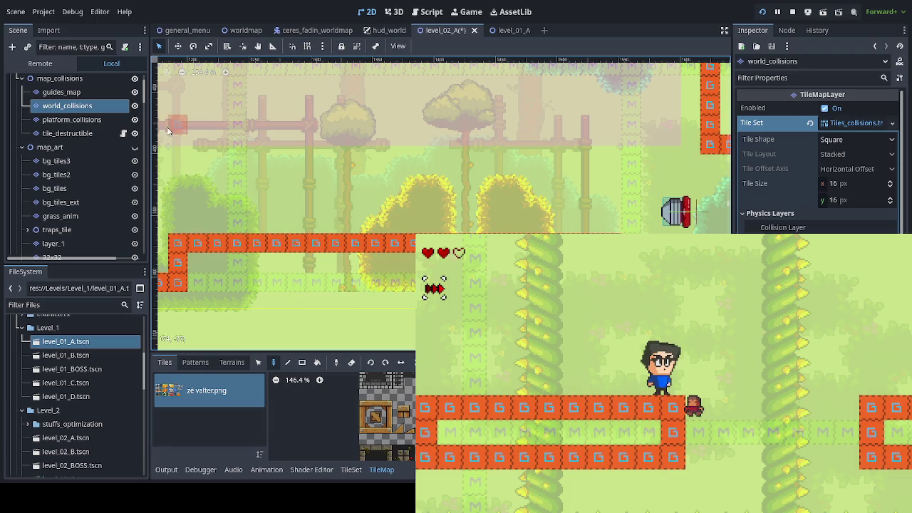
pyautogui.click(134, 149)
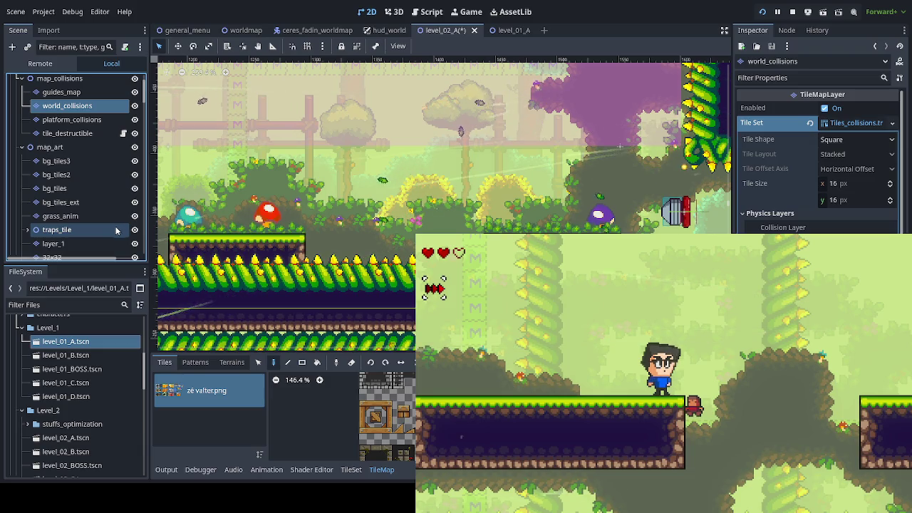
pyautogui.click(102, 245)
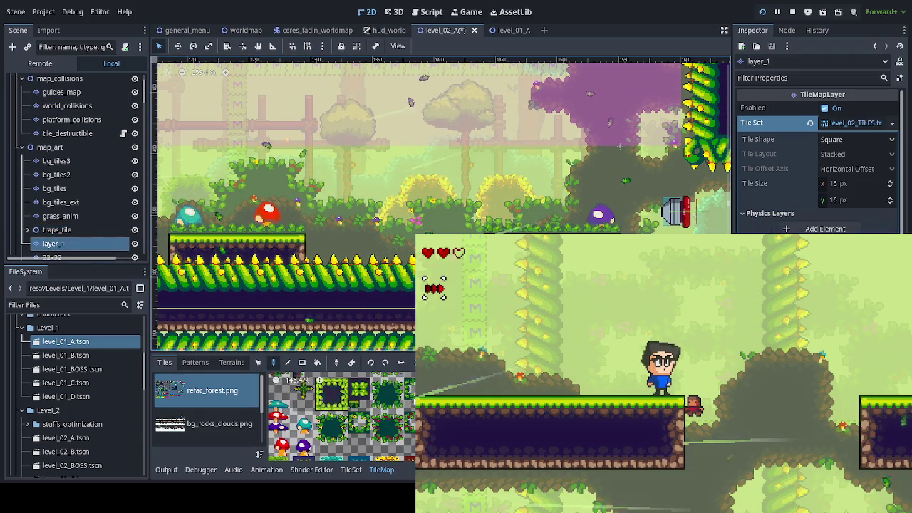
# Paint a rectangle of rocks_green terrain onto layer_1 with the Rect tool, then zoom out
pyautogui.click(230, 363)
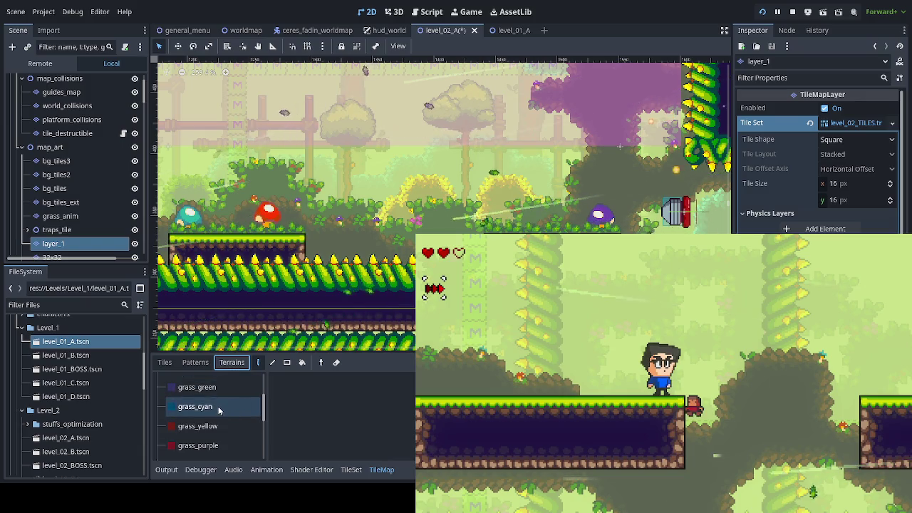
pyautogui.scroll(2, 223, 411)
pyautogui.scroll(2, 223, 411)
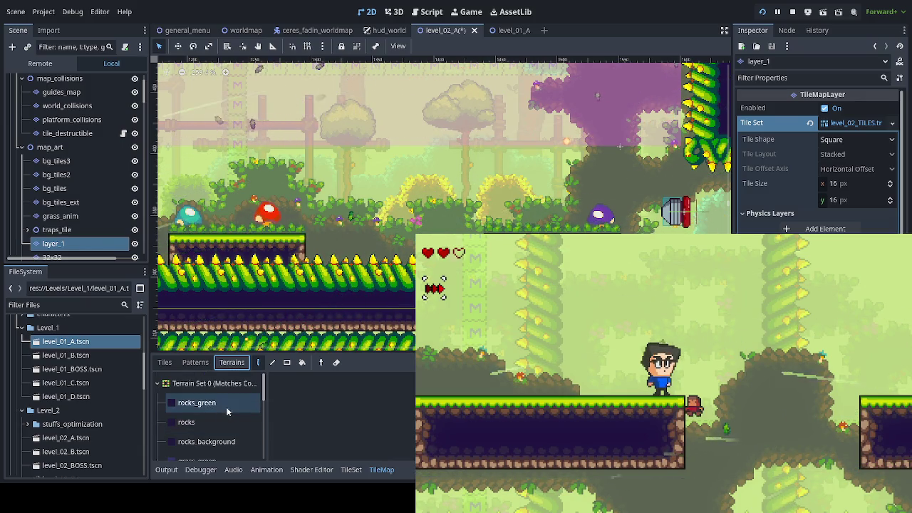
pyautogui.click(205, 402)
pyautogui.click(286, 362)
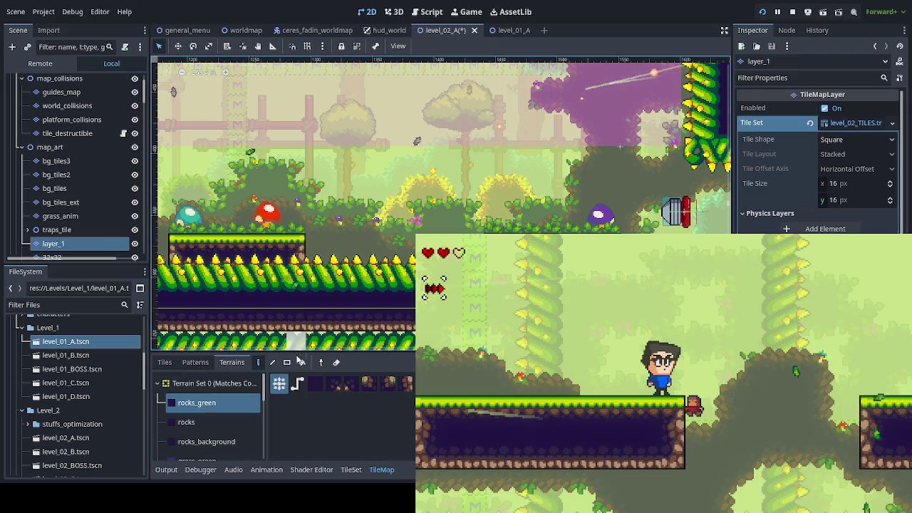
pyautogui.moveTo(300, 249); pyautogui.dragTo(420, 303)
pyautogui.hotkey('ctrl', '-')
pyautogui.hotkey('ctrl', '-')
pyautogui.hotkey('ctrl', '-')
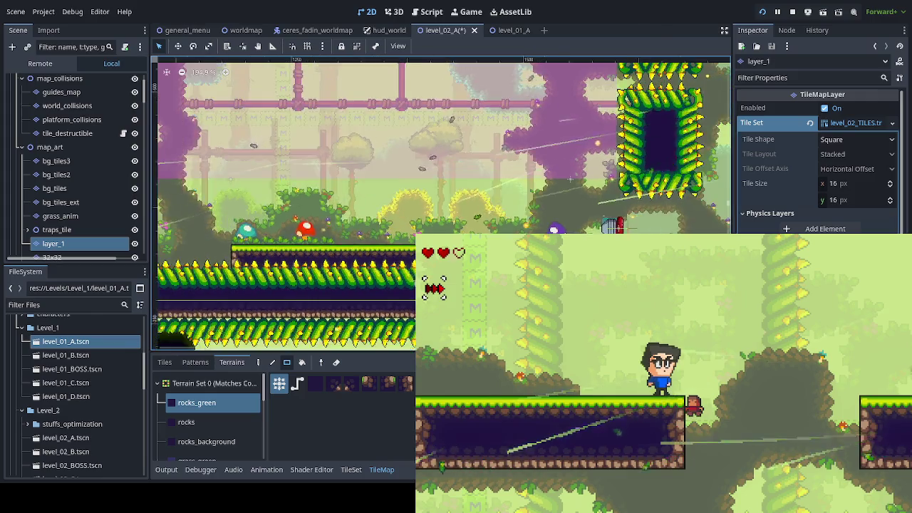
pyautogui.scroll(2, 292, 223)
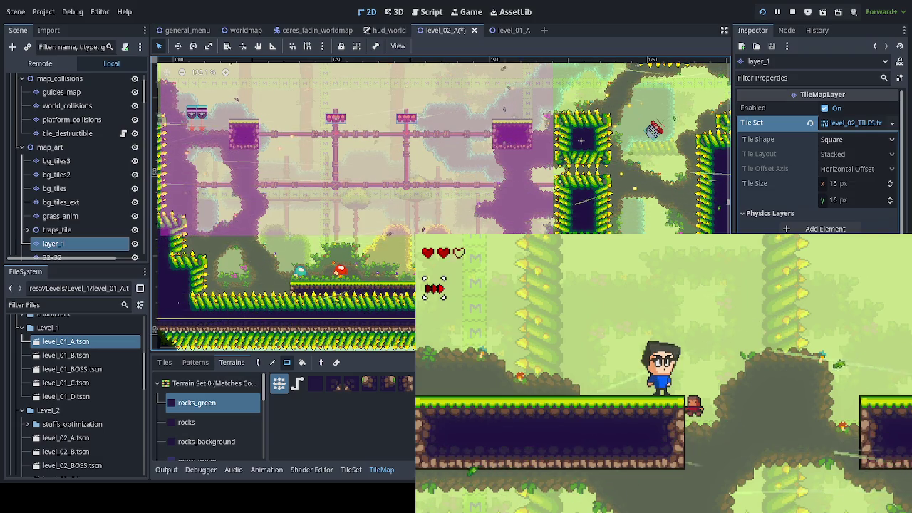
pyautogui.moveTo(554, 223)
pyautogui.mouseDown()
pyautogui.moveTo(571, 233)
pyautogui.moveTo(496, 234)
pyautogui.moveTo(449, 273)
pyautogui.mouseUp()
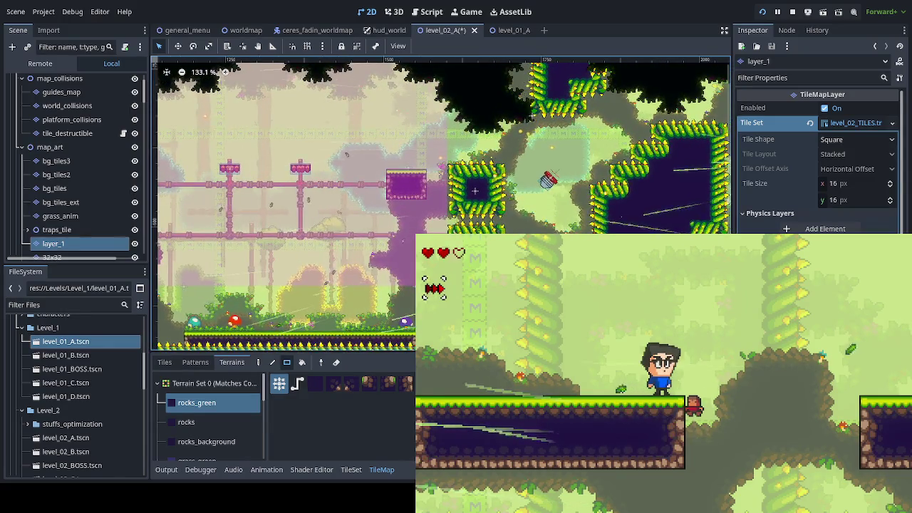
pyautogui.moveTo(533, 116); pyautogui.dragTo(633, 105)
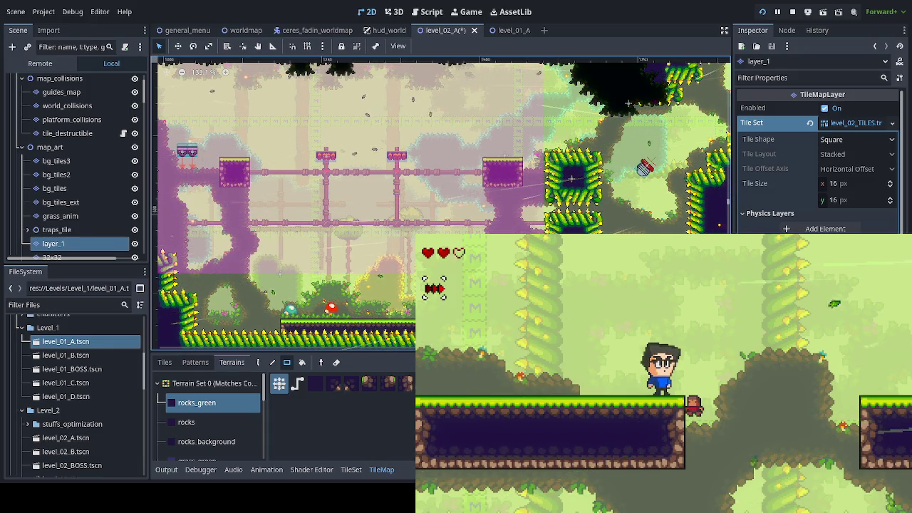
pyautogui.hscroll(15, 679, 213)
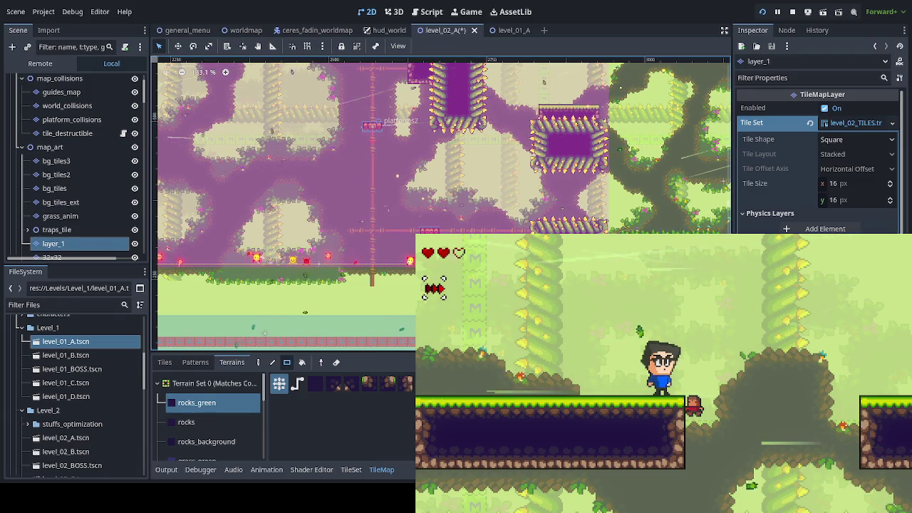
pyautogui.hscroll(6, 211, 276)
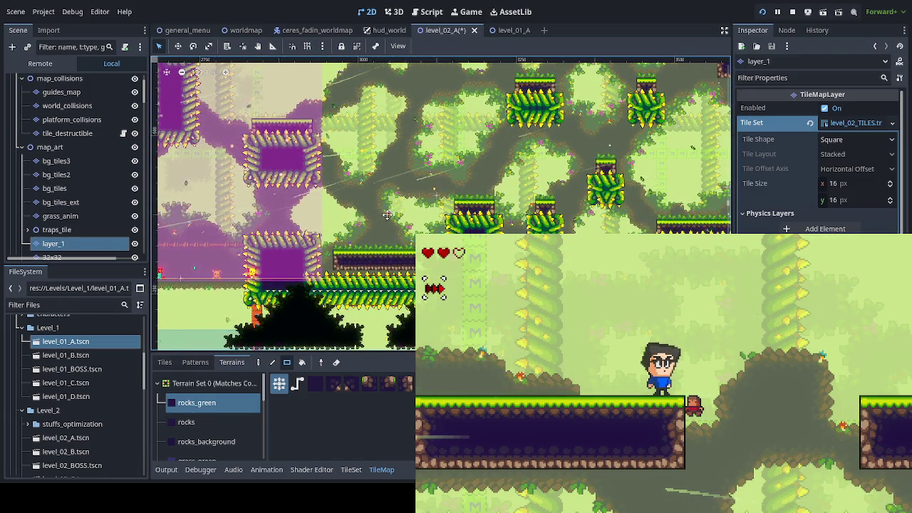
pyautogui.hscroll(15, 387, 215)
pyautogui.hscroll(4, 542, 65)
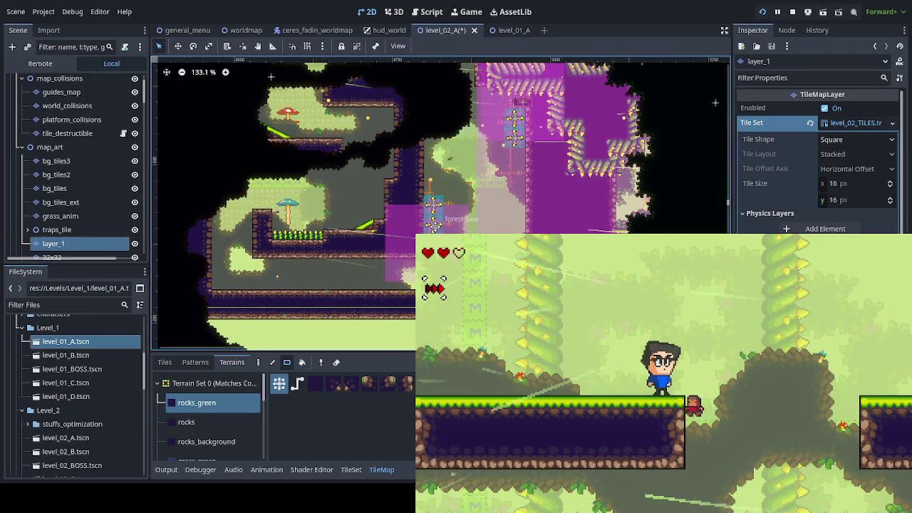
pyautogui.hscroll(8, 433, 223)
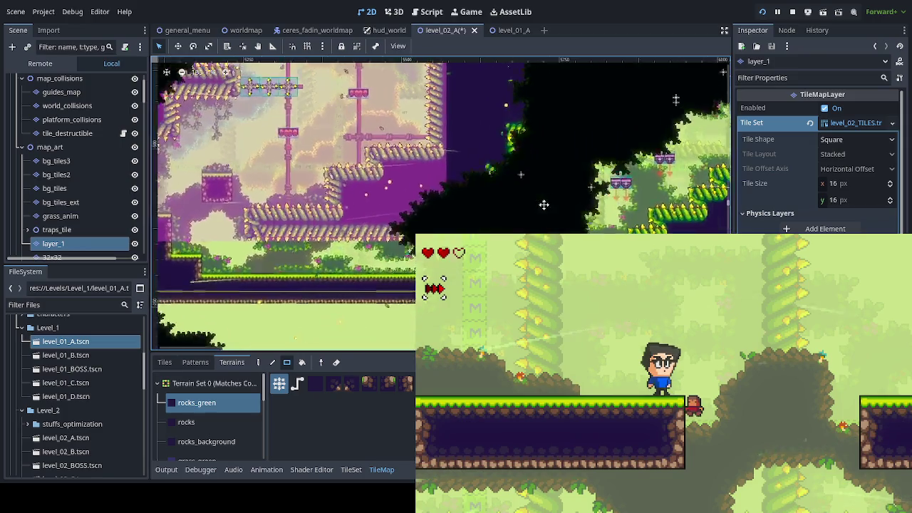
pyautogui.moveTo(543, 205); pyautogui.dragTo(443, 148)
pyautogui.hscroll(5, 443, 148)
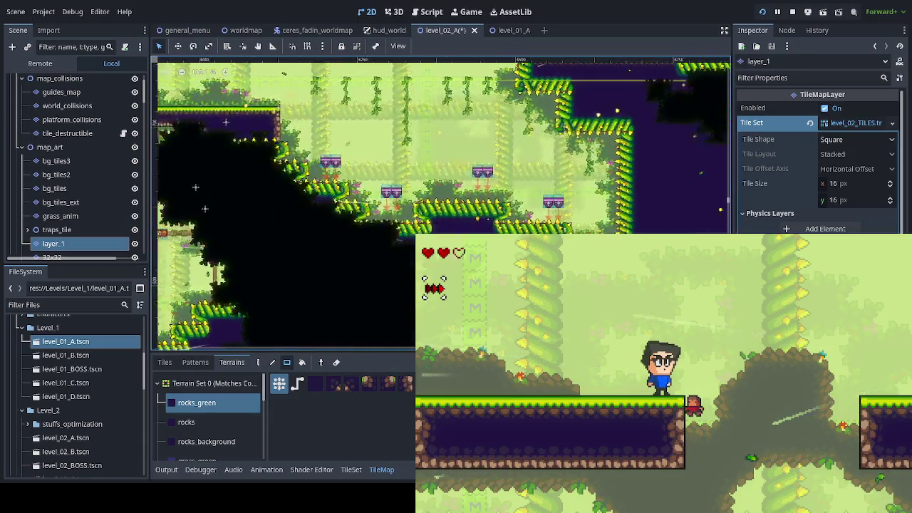
pyautogui.hscroll(3, 392, 197)
pyautogui.scroll(-2, 393, 197)
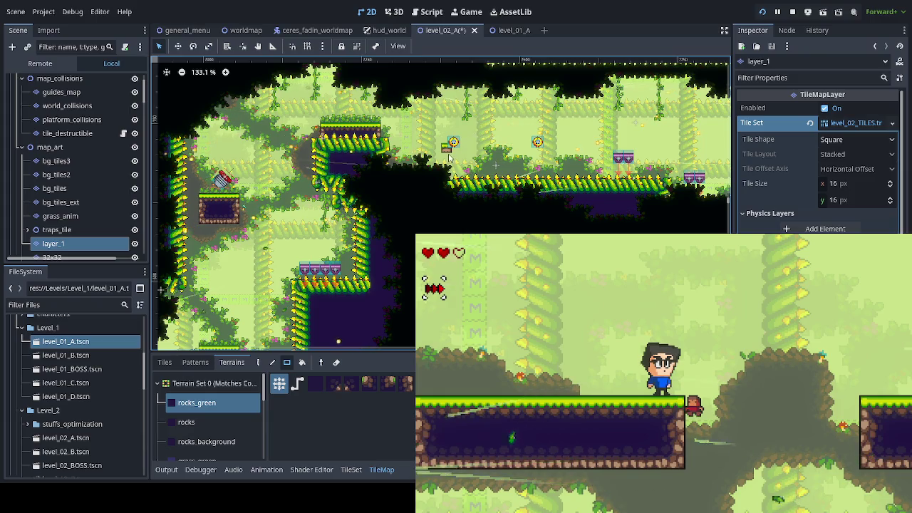
# Select the yellow jump ball ball_jump3 and duplicate it
pyautogui.click(194, 212)
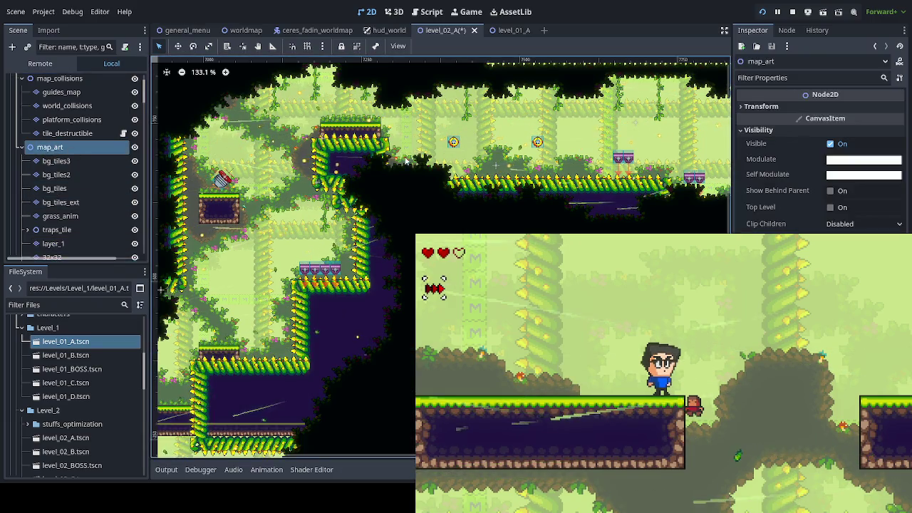
pyautogui.click(453, 141)
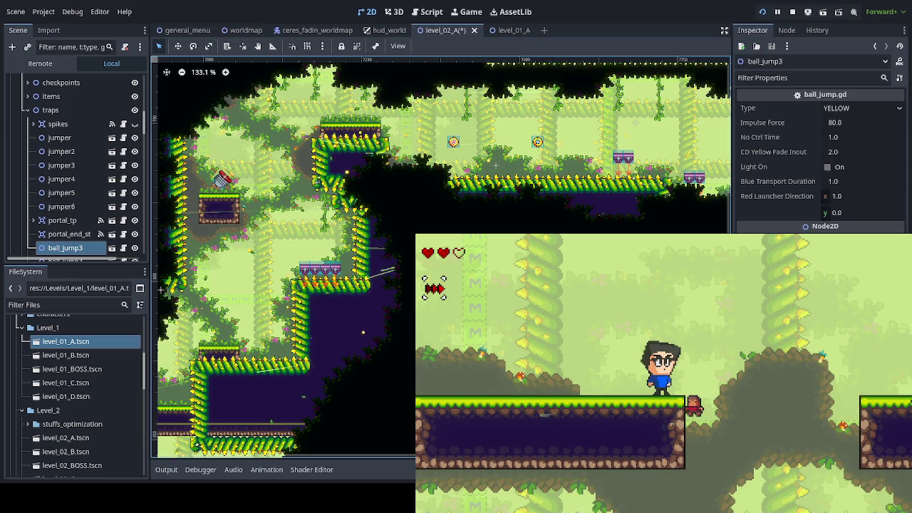
pyautogui.hotkey('ctrl', 'd')
# Pan the view leftward across the level toward the purple rooms
pyautogui.click(178, 46)
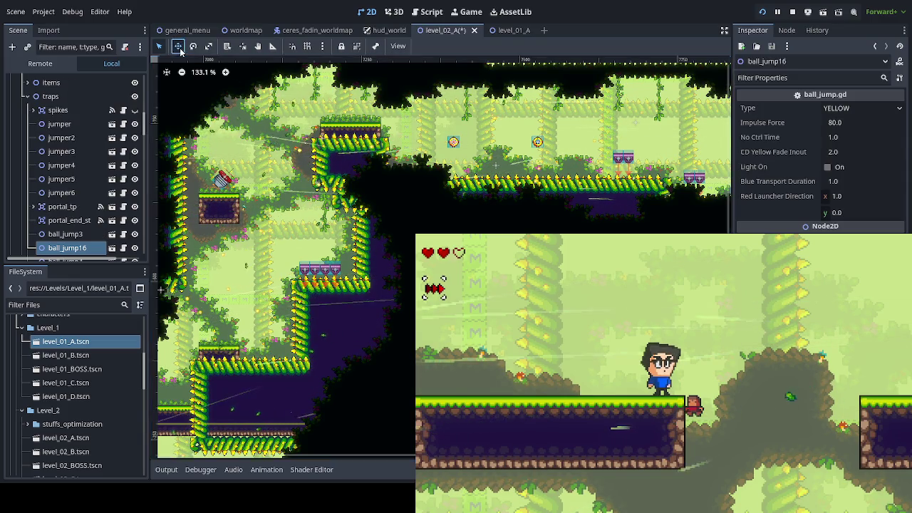
pyautogui.scroll(-2, 321, 214)
pyautogui.moveTo(285, 178); pyautogui.dragTo(448, 175)
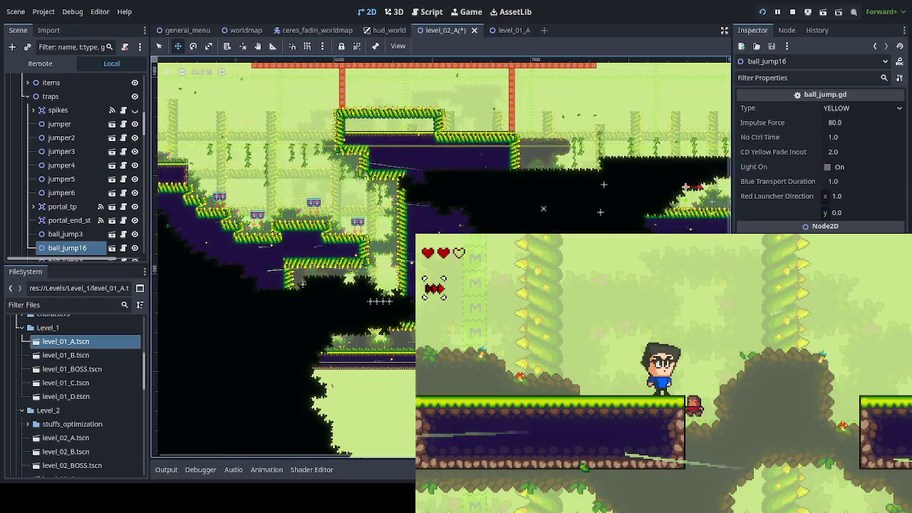
pyautogui.moveTo(275, 320); pyautogui.dragTo(593, 276)
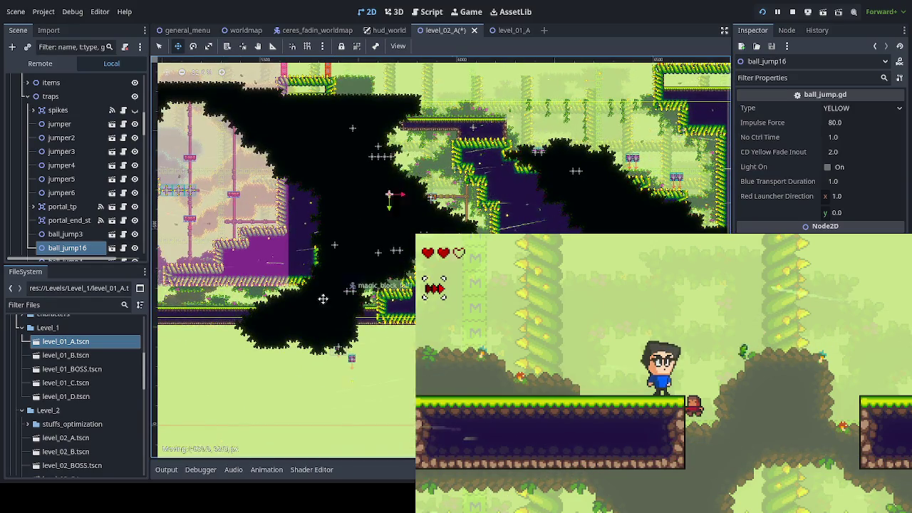
pyautogui.moveTo(280, 309); pyautogui.dragTo(548, 279)
pyautogui.moveTo(258, 311); pyautogui.dragTo(507, 311)
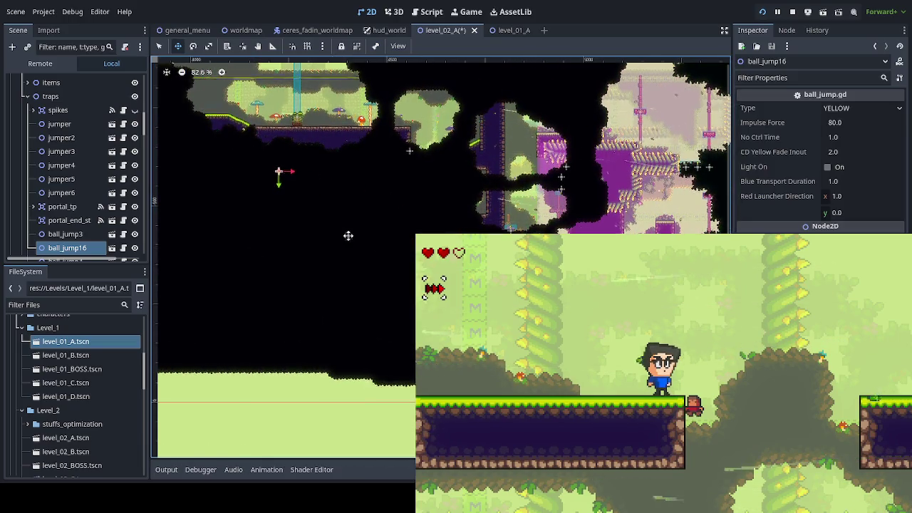
pyautogui.moveTo(348, 235); pyautogui.dragTo(499, 300)
pyautogui.scroll(2, 283, 352)
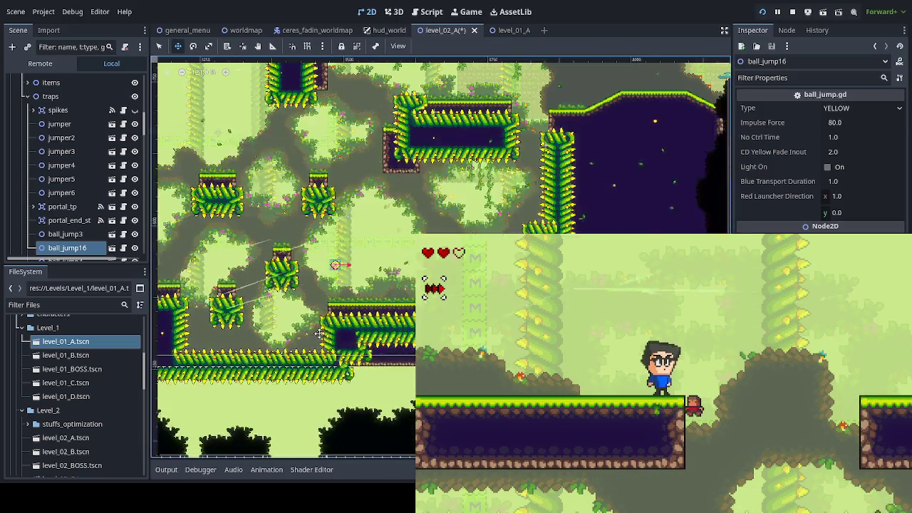
pyautogui.moveTo(276, 309)
pyautogui.mouseDown()
pyautogui.moveTo(633, 298)
pyautogui.moveTo(360, 287)
pyautogui.mouseUp()
pyautogui.moveTo(261, 312)
pyautogui.mouseDown()
pyautogui.moveTo(319, 230)
pyautogui.moveTo(404, 229)
pyautogui.mouseUp()
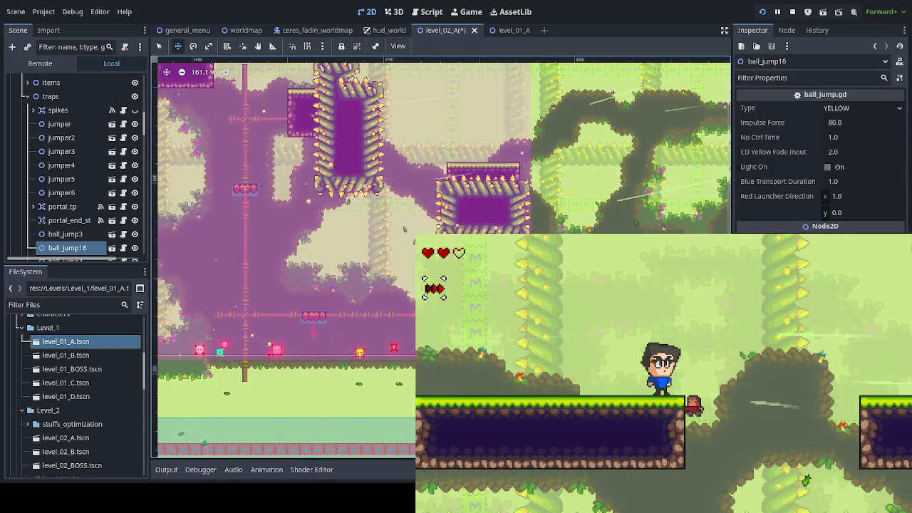
pyautogui.moveTo(292, 314)
pyautogui.mouseDown()
pyautogui.moveTo(332, 311)
pyautogui.moveTo(498, 347)
pyautogui.mouseUp()
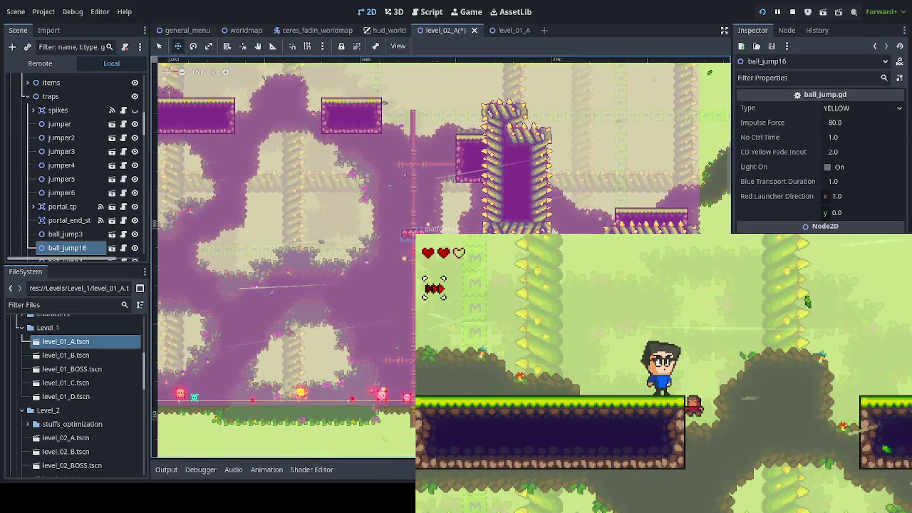
# Drag the duplicate ball_jump16 over beside the spiky green block
pyautogui.moveTo(324, 279); pyautogui.dragTo(318, 195)
pyautogui.moveTo(253, 162); pyautogui.dragTo(492, 198)
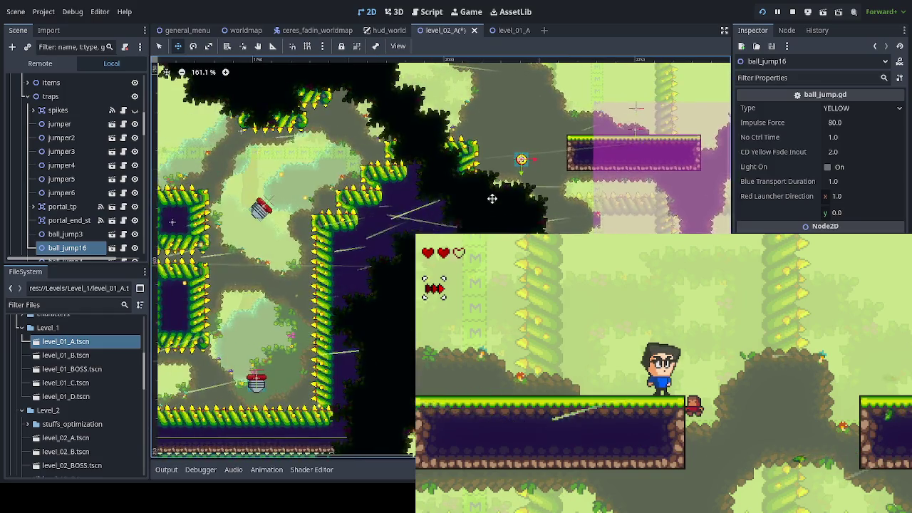
pyautogui.moveTo(522, 159)
pyautogui.mouseDown()
pyautogui.moveTo(475, 218)
pyautogui.moveTo(228, 207)
pyautogui.mouseUp()
pyautogui.moveTo(202, 261); pyautogui.dragTo(375, 287)
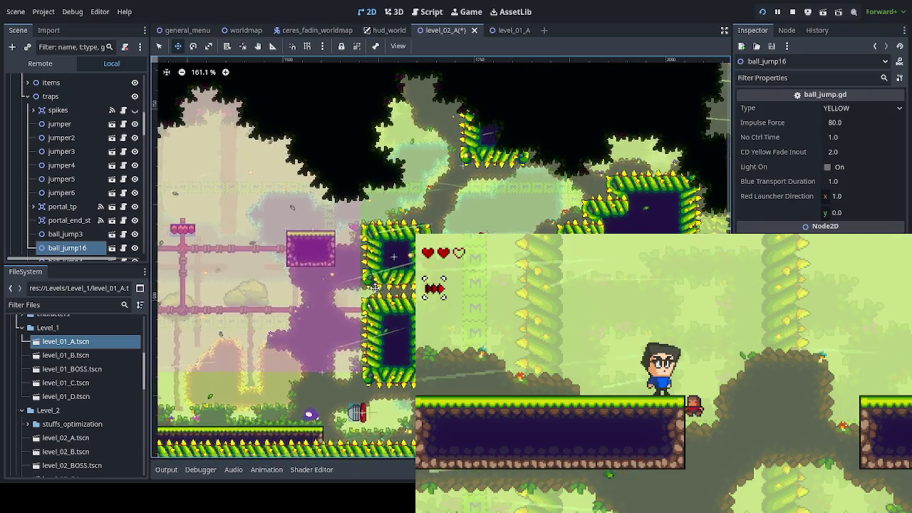
pyautogui.moveTo(353, 254); pyautogui.dragTo(371, 255)
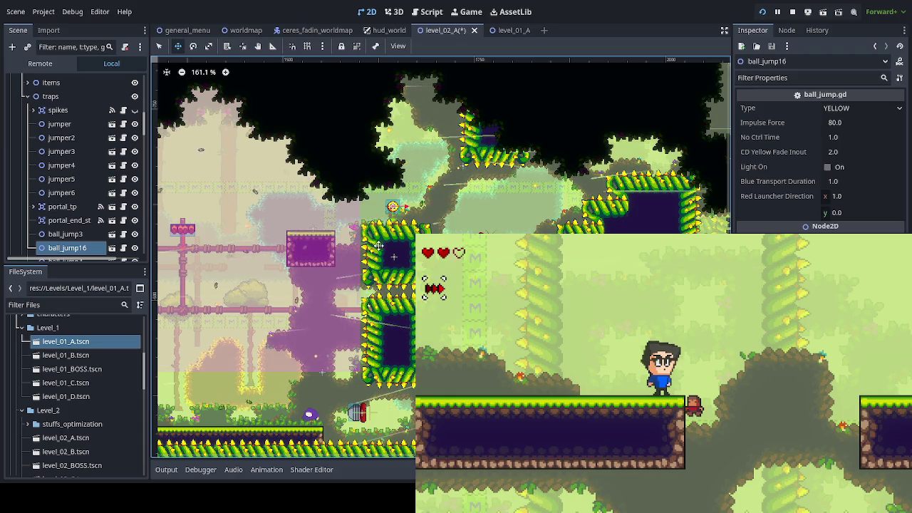
# Undo the last move and nudge ball_jump16 with arrow keys above the block's top-left corner
pyautogui.scroll(5, 378, 246)
pyautogui.hotkey('ctrl', 'z')
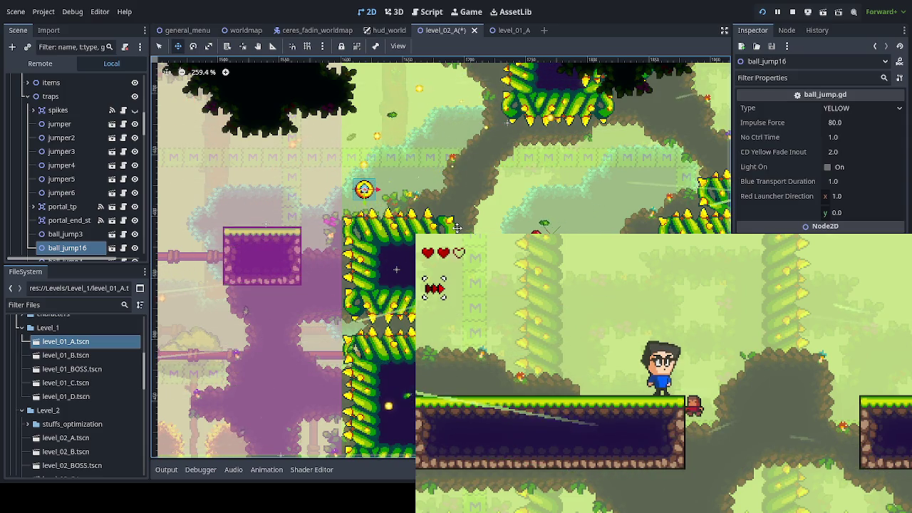
pyautogui.press('Left')
pyautogui.press('Left')
pyautogui.press('Left')
pyautogui.press('Right')
pyautogui.press('Right')
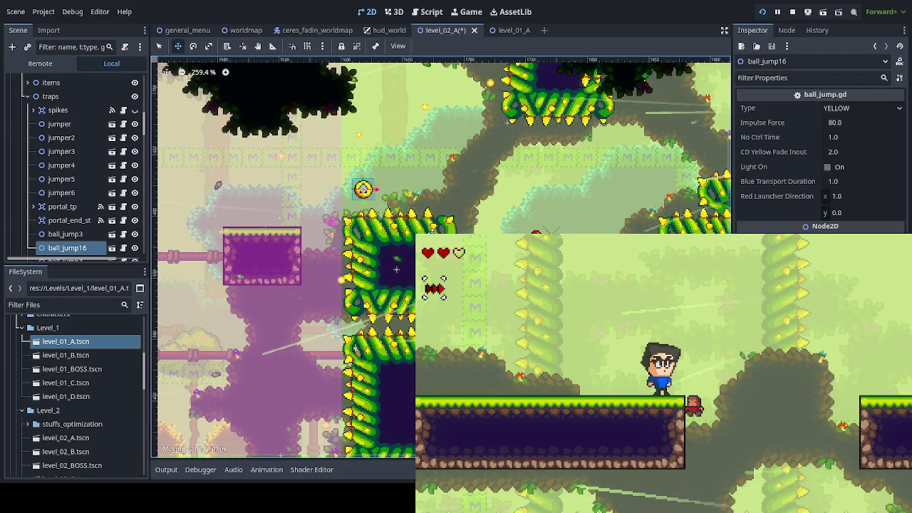
pyautogui.press('Left')
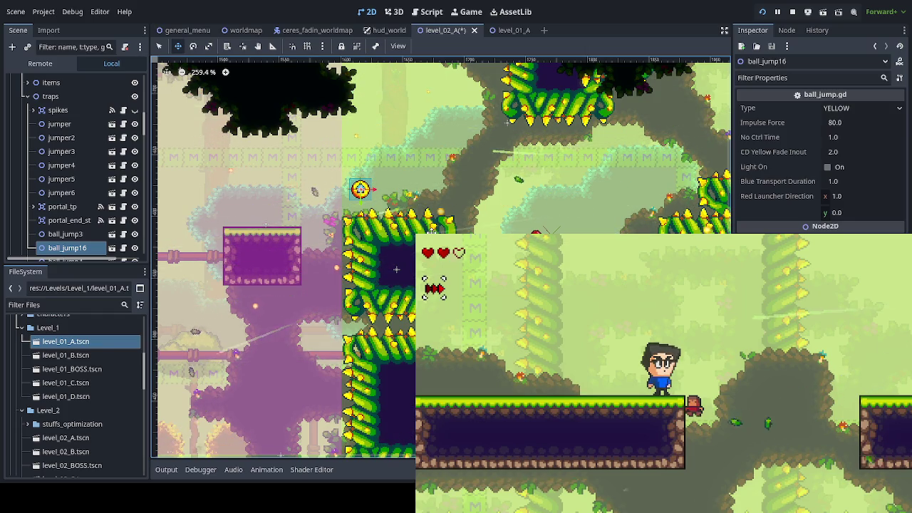
# Set ball_jump16's Impulse Force to 60.0 and place a duplicate, ball_jump17, to its right
pyautogui.click(843, 124)
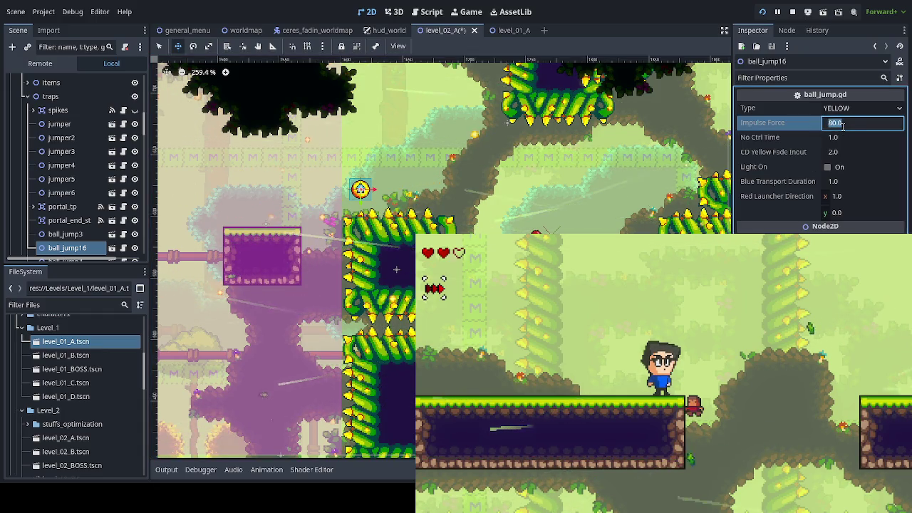
pyautogui.write('60')
pyautogui.press('Return')
pyautogui.hotkey('ctrl', 'd')
pyautogui.moveTo(430, 216); pyautogui.dragTo(501, 216)
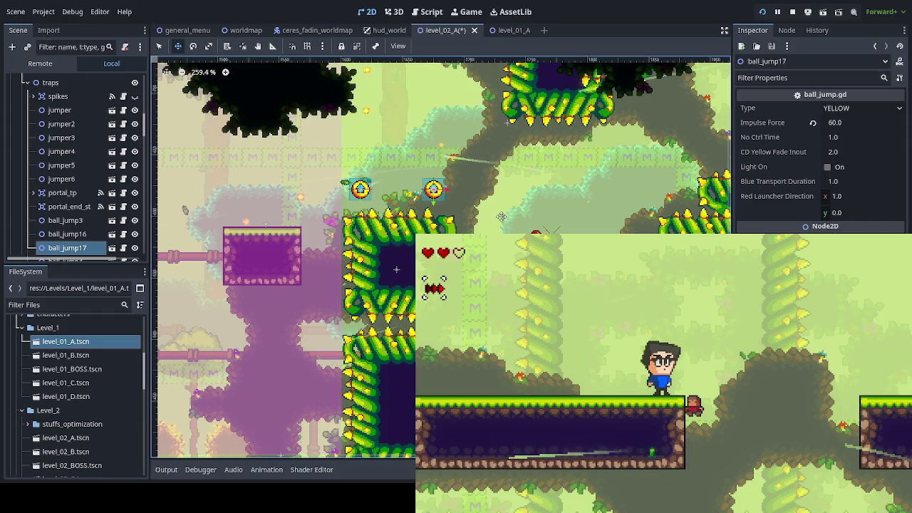
# Save the level and playtest, walking the character left off the platform's edge
pyautogui.hotkey('ctrl', 's')
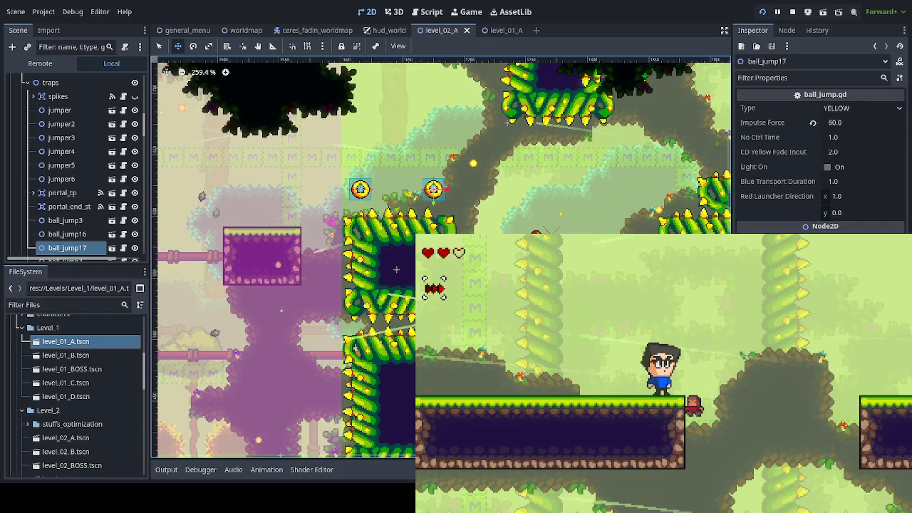
pyautogui.press('Left')
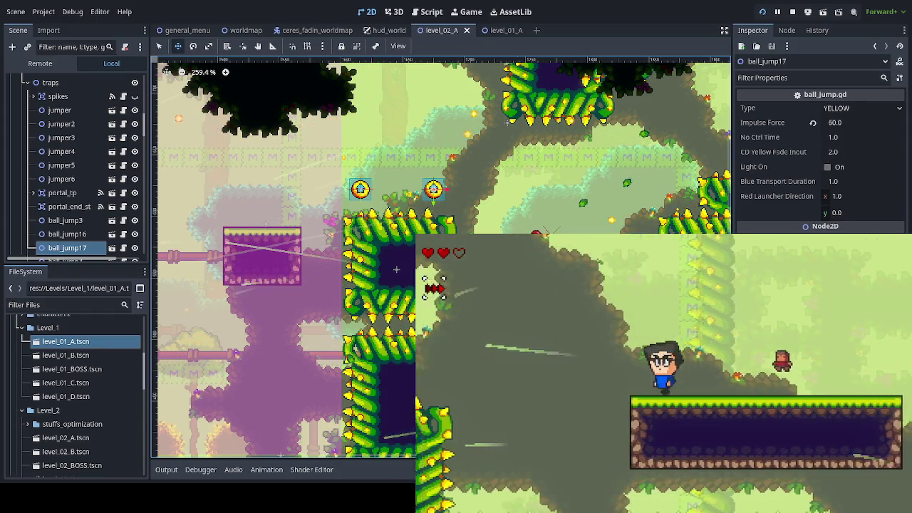
pyautogui.press('Left')
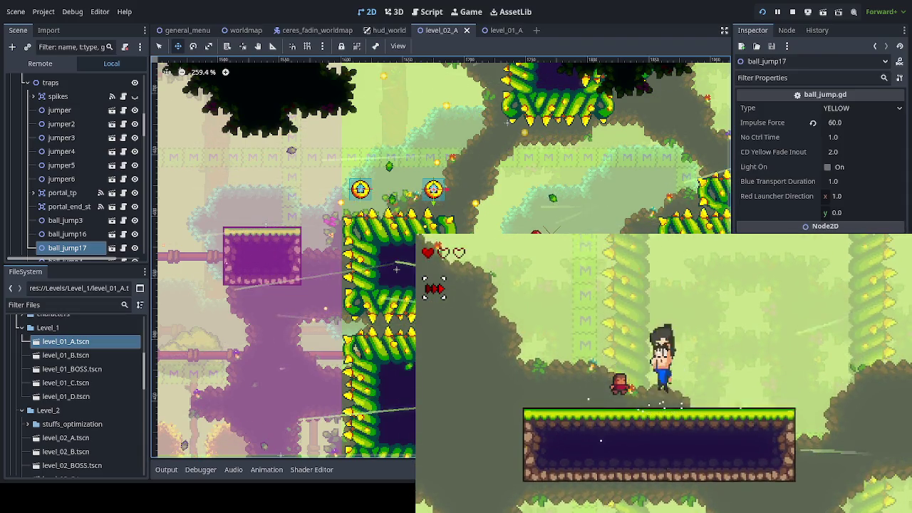
pyautogui.press('Left')
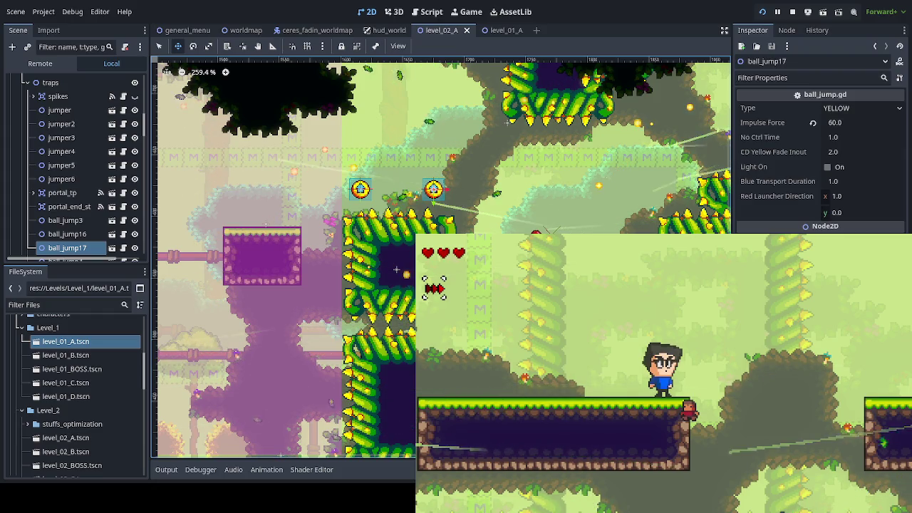
pyautogui.hscroll(5, 442, 257)
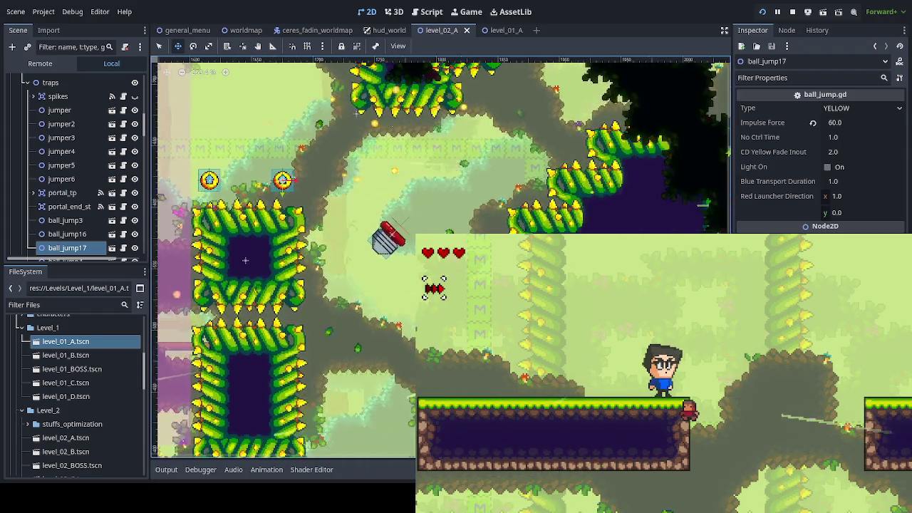
pyautogui.scroll(-1, 78, 171)
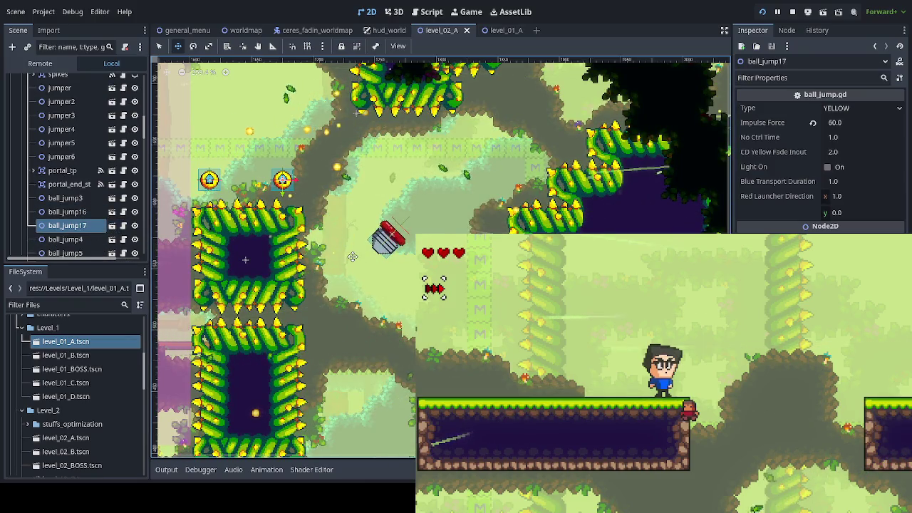
# Duplicate the jump ball and drag ball_jump18 beside the purple platform
pyautogui.scroll(-2, 356, 254)
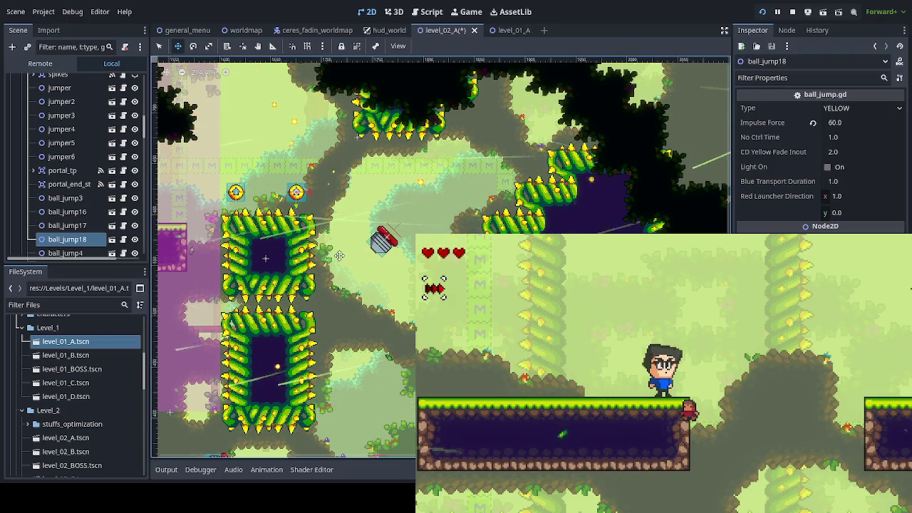
pyautogui.hotkey('ctrl', 'd')
pyautogui.moveTo(252, 263)
pyautogui.mouseDown()
pyautogui.moveTo(316, 350)
pyautogui.moveTo(400, 352)
pyautogui.moveTo(322, 312)
pyautogui.moveTo(296, 314)
pyautogui.moveTo(434, 314)
pyautogui.mouseUp()
pyautogui.scroll(3, 400, 351)
pyautogui.scroll(1, 320, 314)
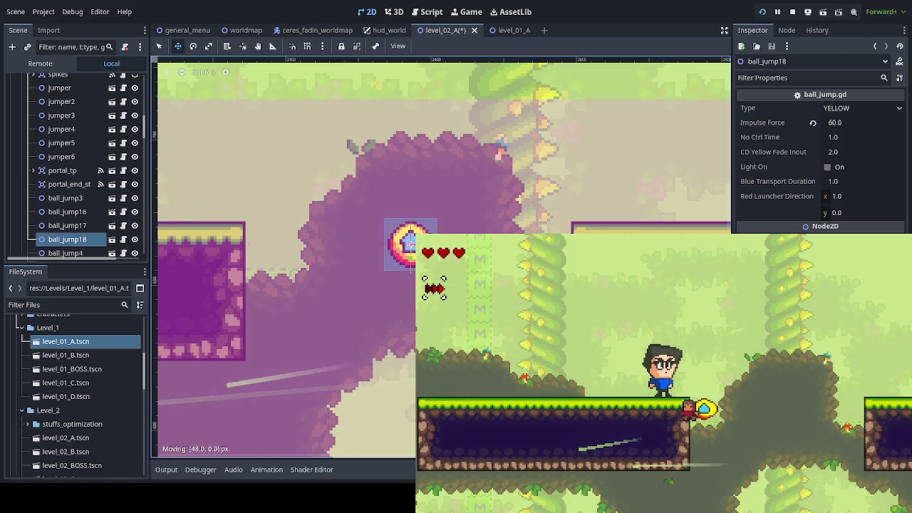
# Zoom out and walk the character right in the running game to test it
pyautogui.scroll(-3, 442, 285)
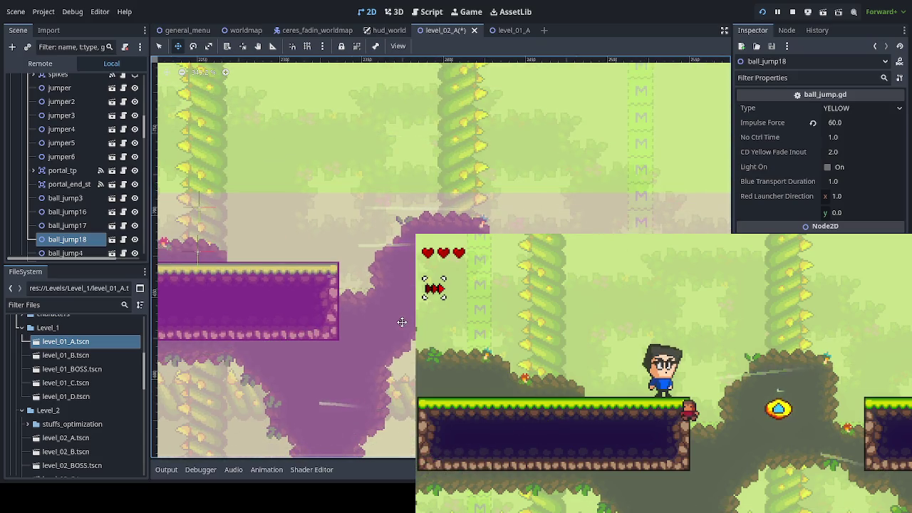
pyautogui.scroll(-2, 405, 317)
pyautogui.moveTo(278, 272)
pyautogui.mouseDown()
pyautogui.moveTo(328, 274)
pyautogui.moveTo(425, 223)
pyautogui.mouseUp()
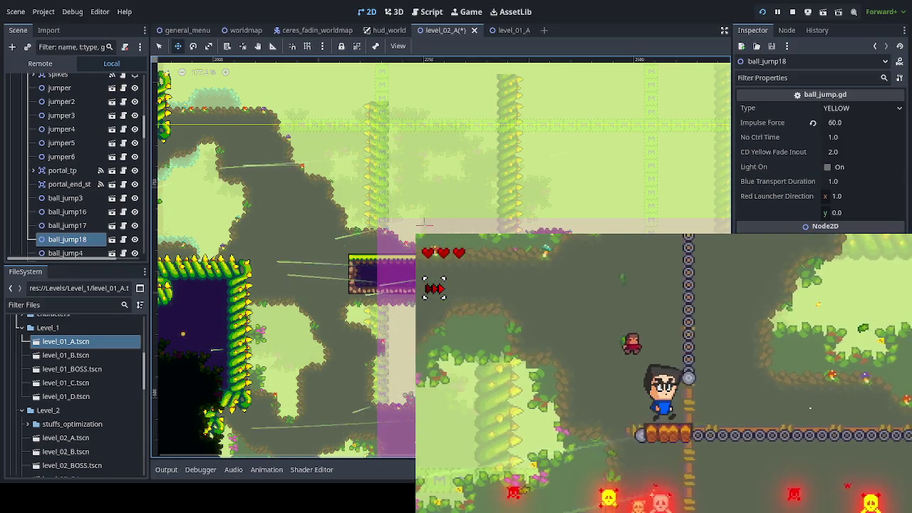
pyautogui.press('Right')
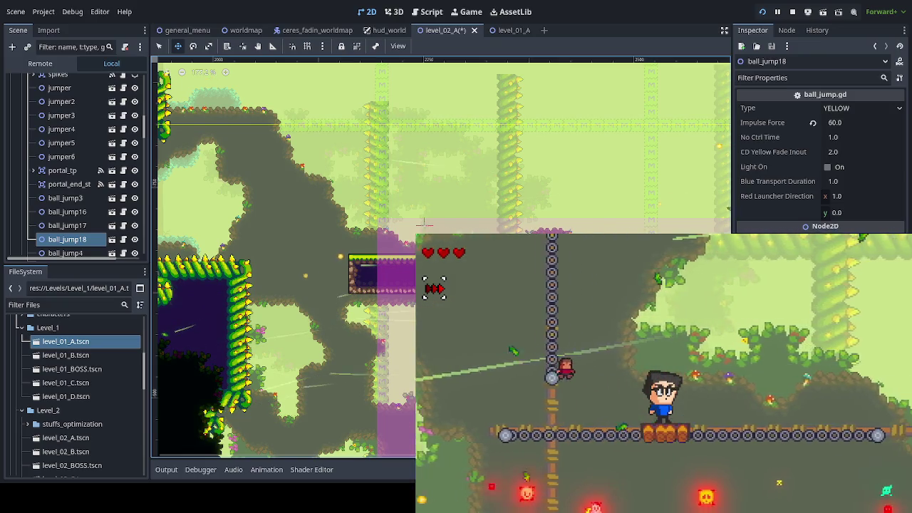
pyautogui.moveTo(716, 219); pyautogui.dragTo(326, 253)
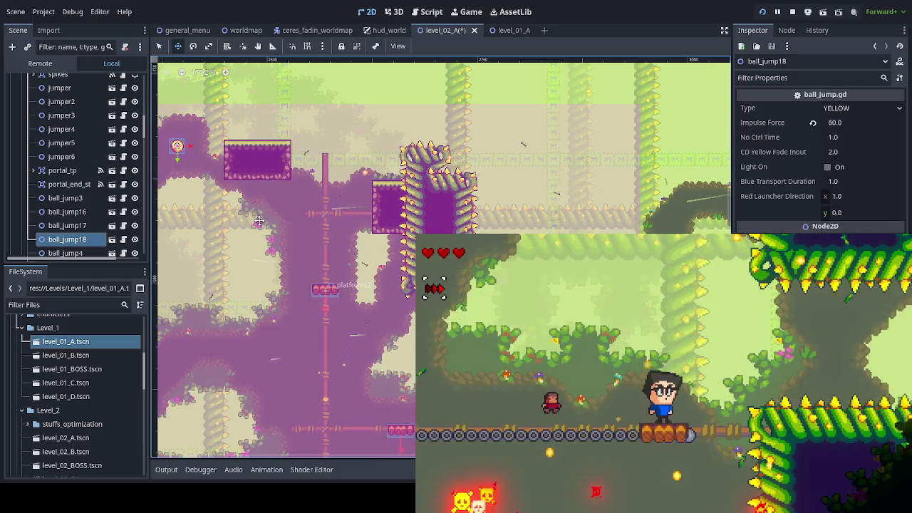
# Pan up to the purple room by the spiky block, zoom in, and edit the Impulse Force field
pyautogui.moveTo(260, 221)
pyautogui.mouseDown()
pyautogui.moveTo(307, 209)
pyautogui.moveTo(302, 188)
pyautogui.moveTo(152, 146)
pyautogui.mouseUp()
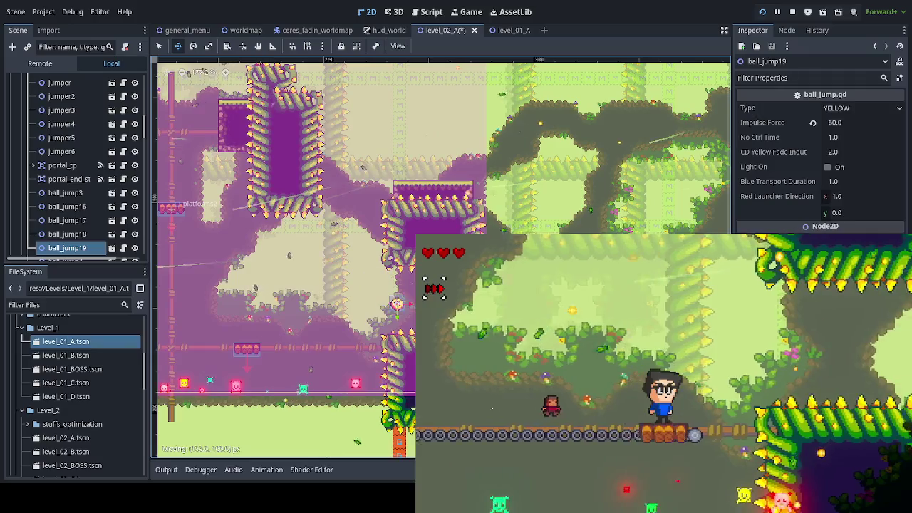
pyautogui.scroll(4, 279, 234)
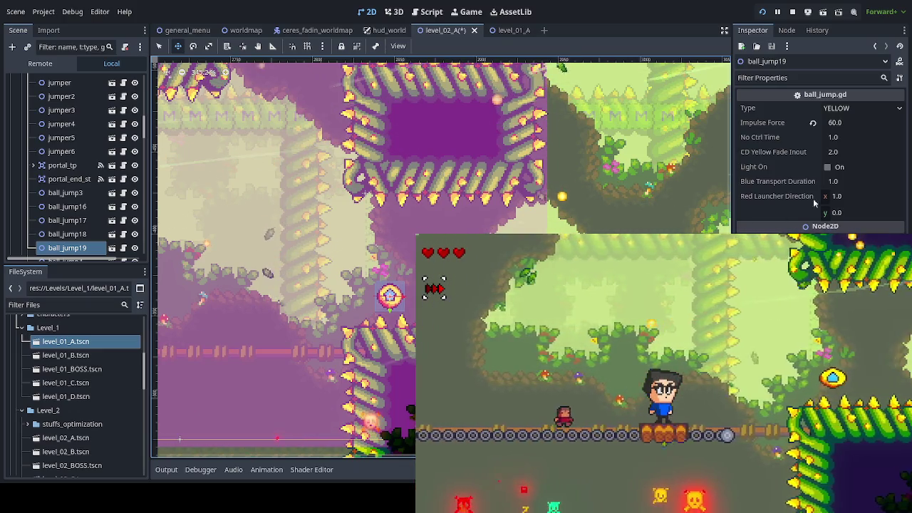
pyautogui.click(846, 122)
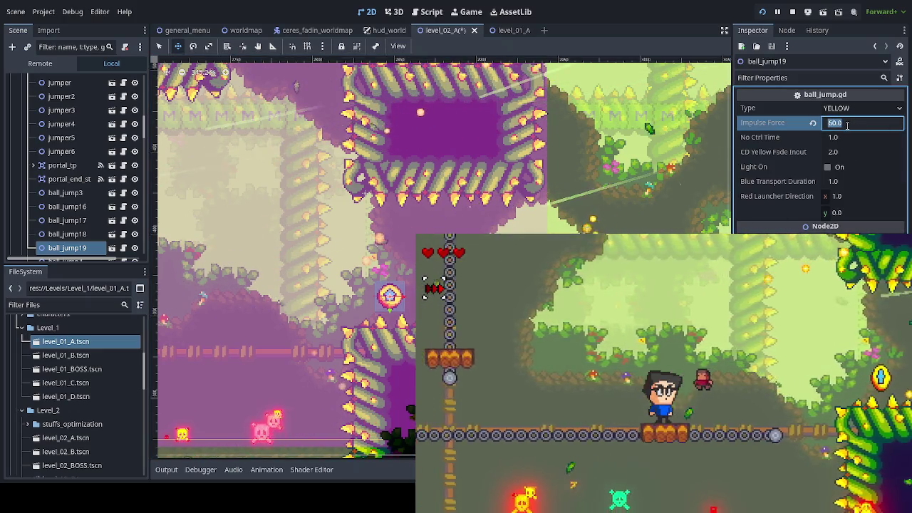
# Set the jump ball's Impulse Force to 50.0 and duplicate it as ball_jump20
pyautogui.write('50.0')
pyautogui.press('Return')
pyautogui.hotkey('ctrl', 'd')
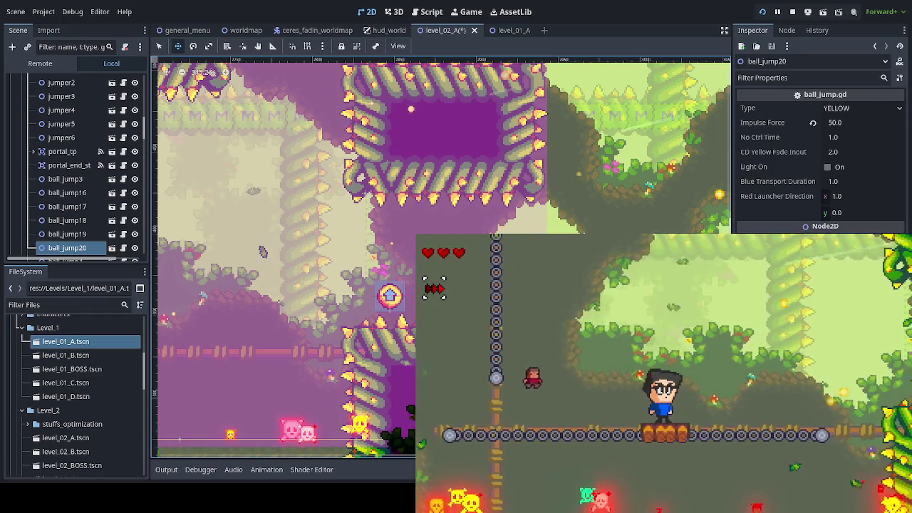
# Playtest by jumping off the moving barrel platform and up from the grass platform
pyautogui.press('space')
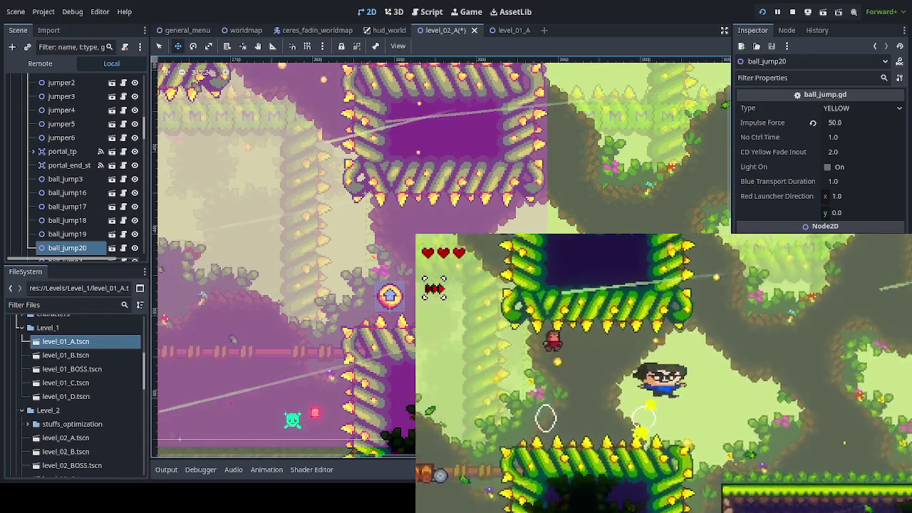
pyautogui.press('space')
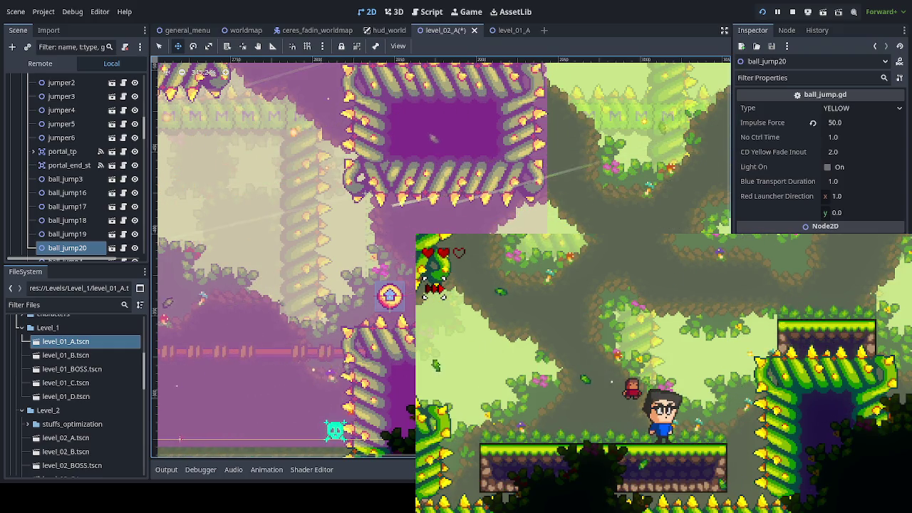
pyautogui.scroll(-3, 506, 213)
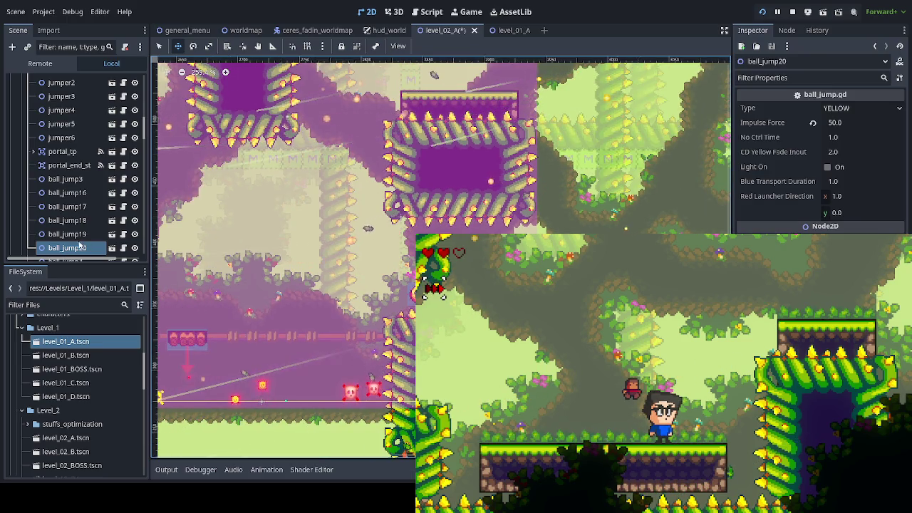
# Collapse the traps group in the Scene dock
pyautogui.scroll(3, 80, 238)
pyautogui.scroll(3, 80, 238)
pyautogui.click(27, 197)
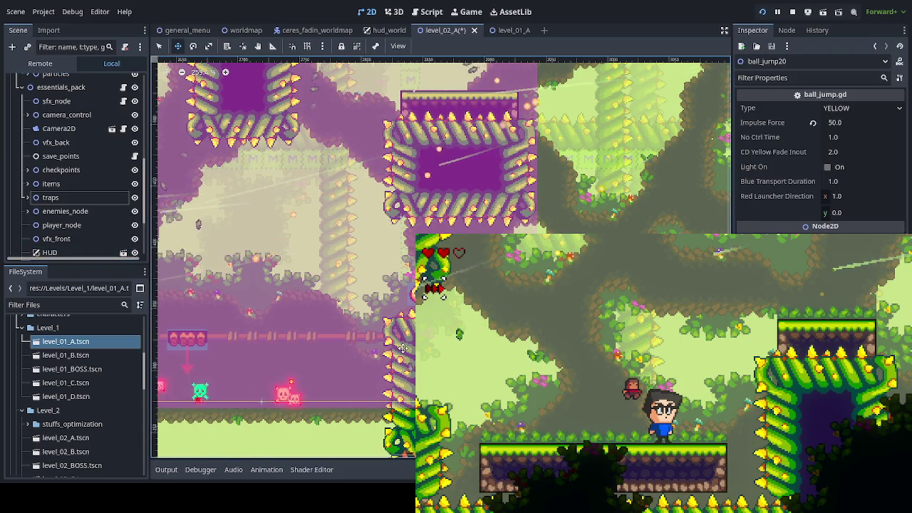
# Pan the level view to the jump-ball markers beside the purple spiked blocks
pyautogui.scroll(-3, 402, 347)
pyautogui.moveTo(402, 347); pyautogui.dragTo(430, 315)
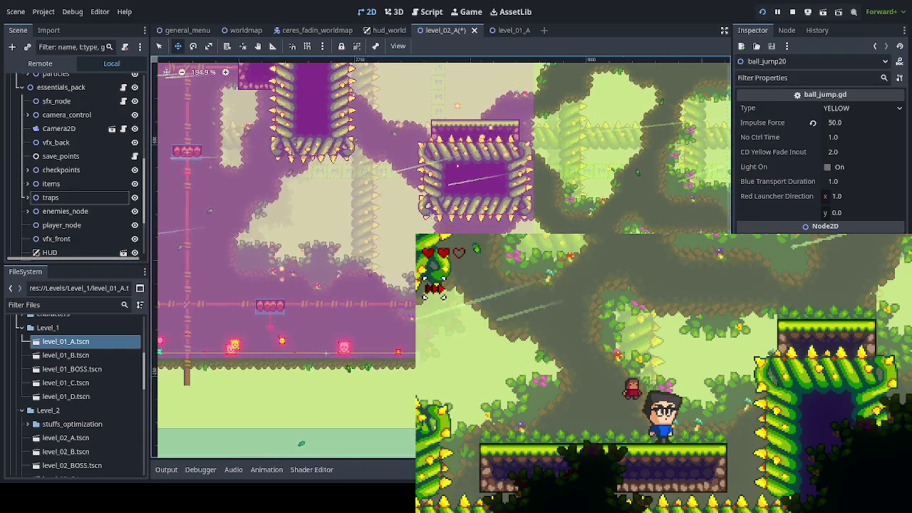
pyautogui.hscroll(10, 321, 349)
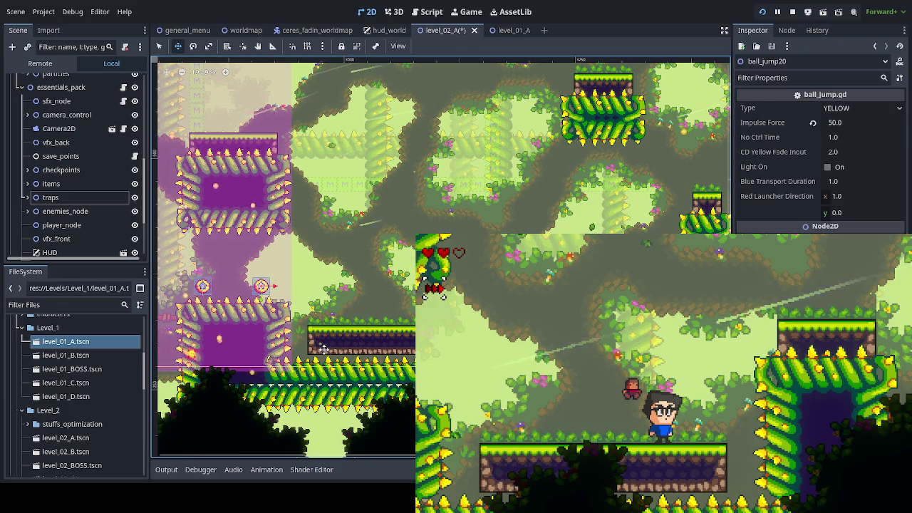
pyautogui.hscroll(12, 323, 349)
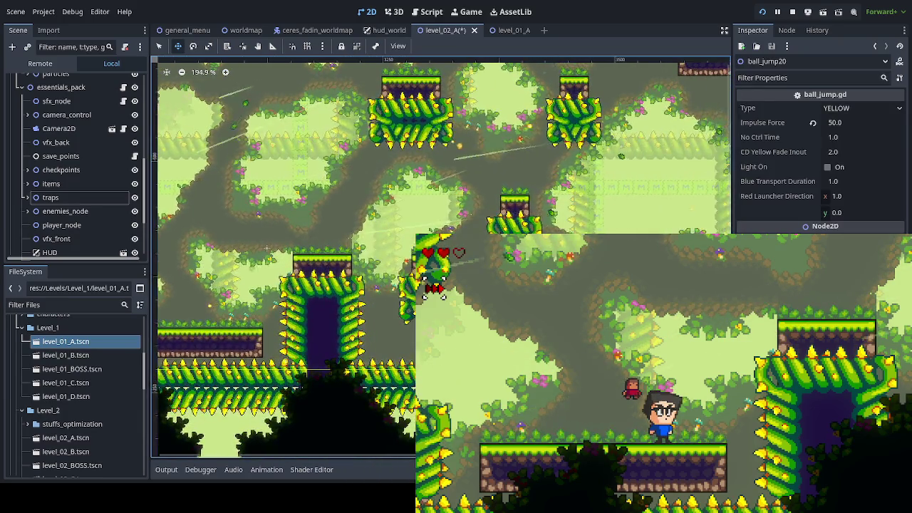
pyautogui.hscroll(5, 315, 332)
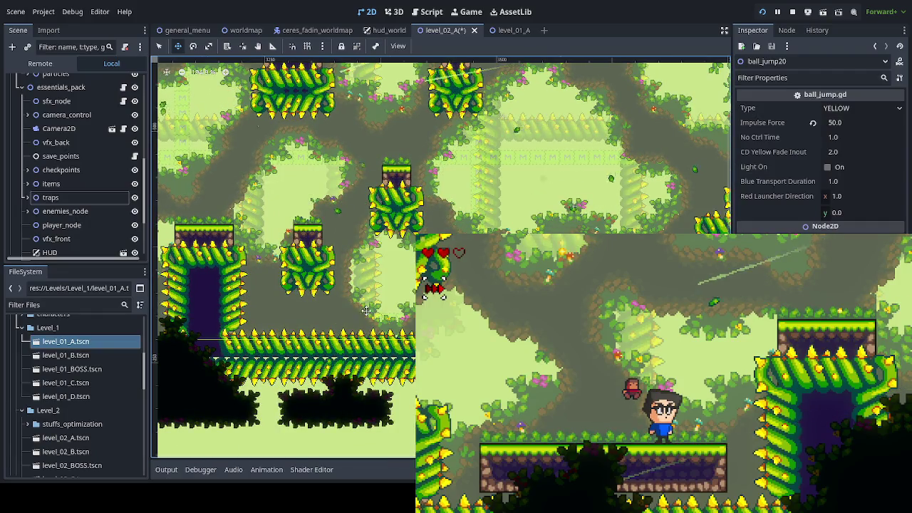
pyautogui.hscroll(10, 365, 310)
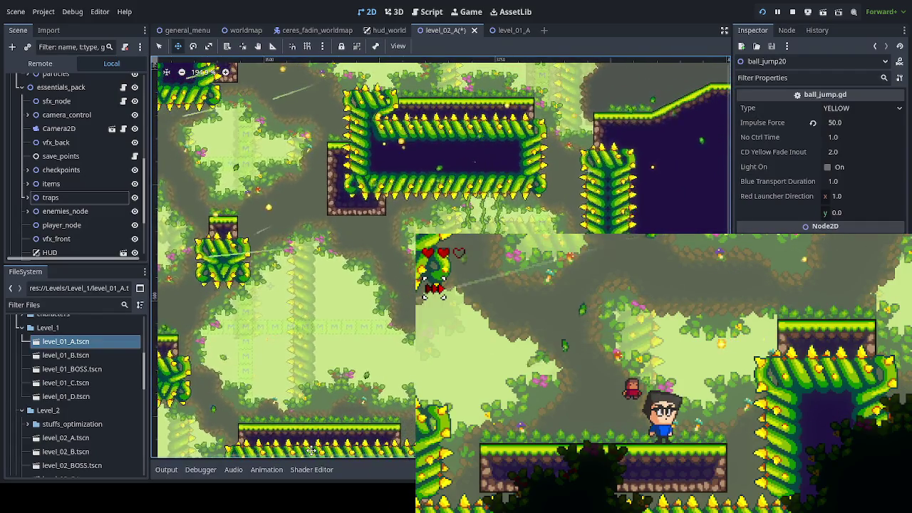
pyautogui.hscroll(-15, 311, 451)
pyautogui.scroll(-5, 311, 450)
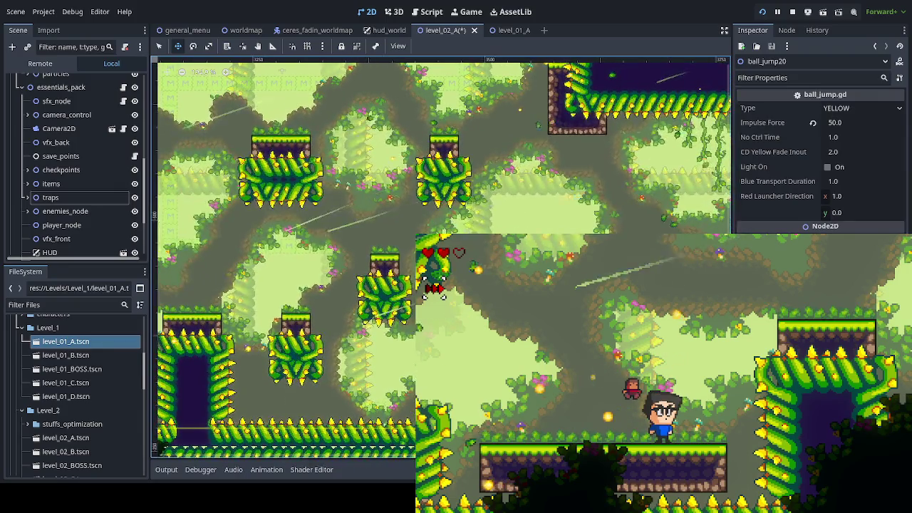
pyautogui.hscroll(-7, 311, 427)
pyautogui.scroll(-2, 312, 427)
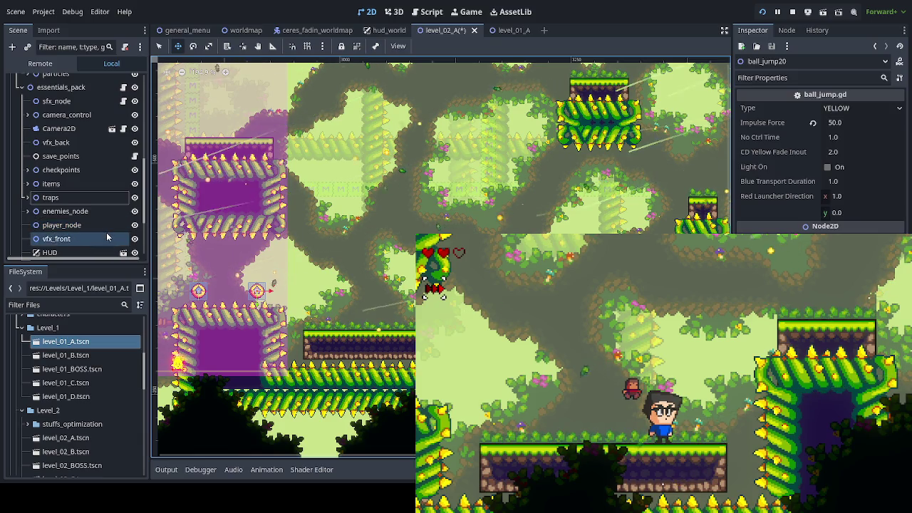
pyautogui.scroll(-2, 106, 234)
# Hide the map_art group so only collision tiles and jump balls show
pyautogui.scroll(5, 104, 233)
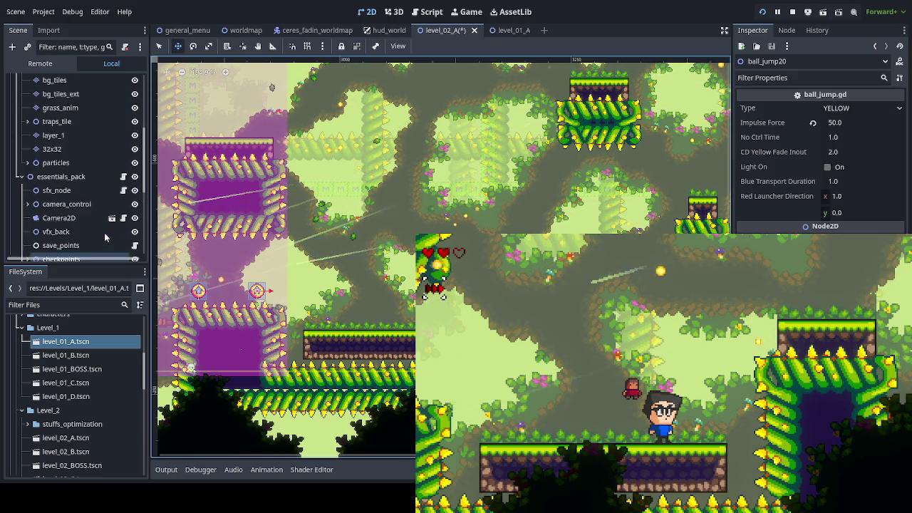
pyautogui.scroll(3, 104, 234)
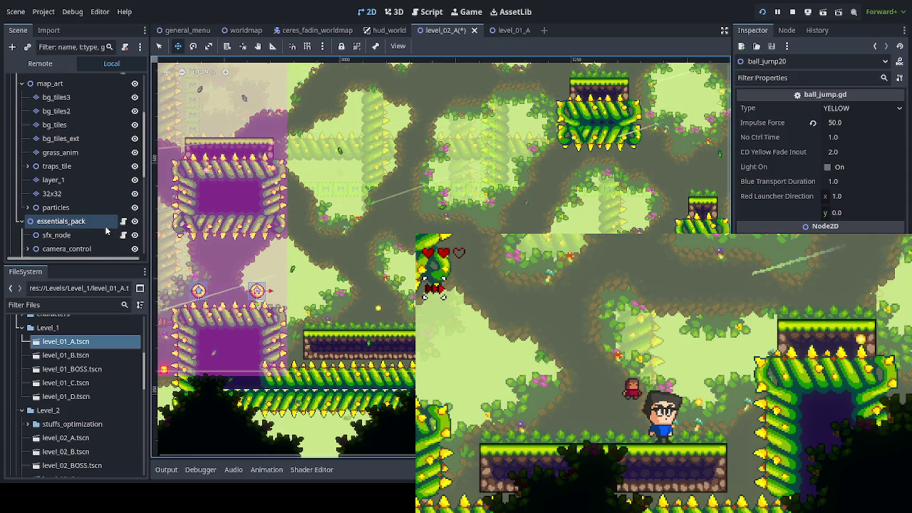
pyautogui.scroll(2, 110, 210)
pyautogui.scroll(3, 111, 209)
pyautogui.click(135, 151)
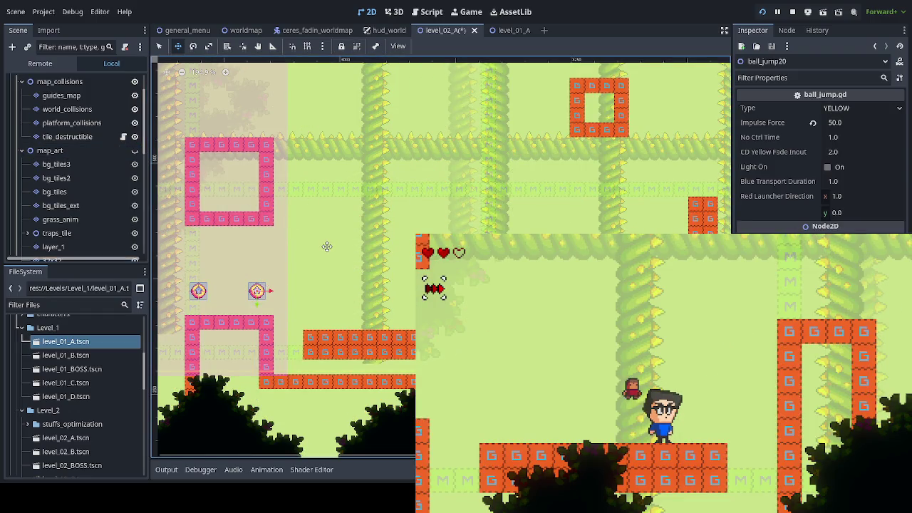
# Paint purple P one-way platform tiles on the platform_collisions layer beside the orange wall
pyautogui.click(71, 122)
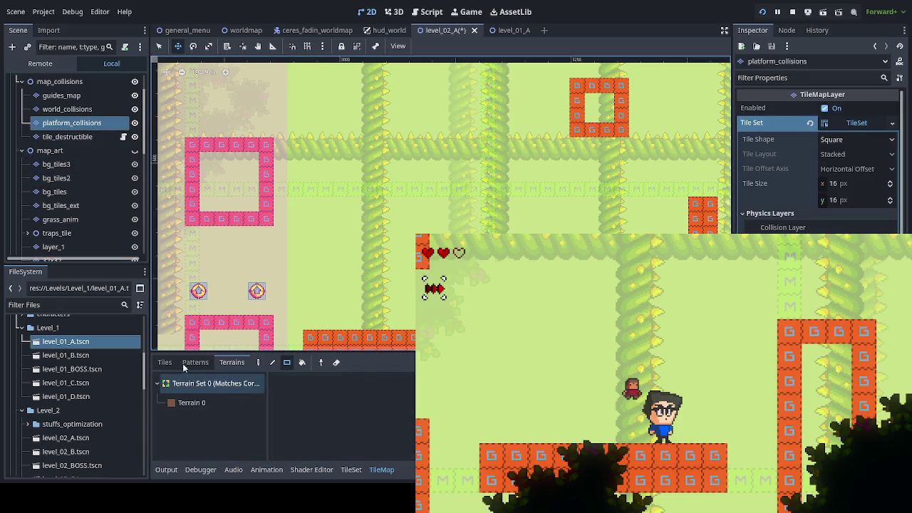
pyautogui.click(168, 362)
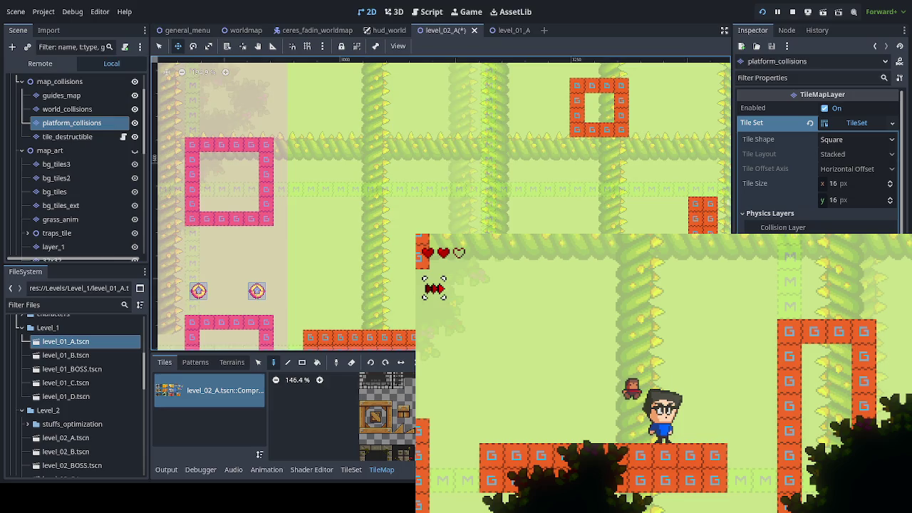
pyautogui.hscroll(5, 261, 198)
pyautogui.scroll(-3, 260, 198)
pyautogui.scroll(-3, 261, 198)
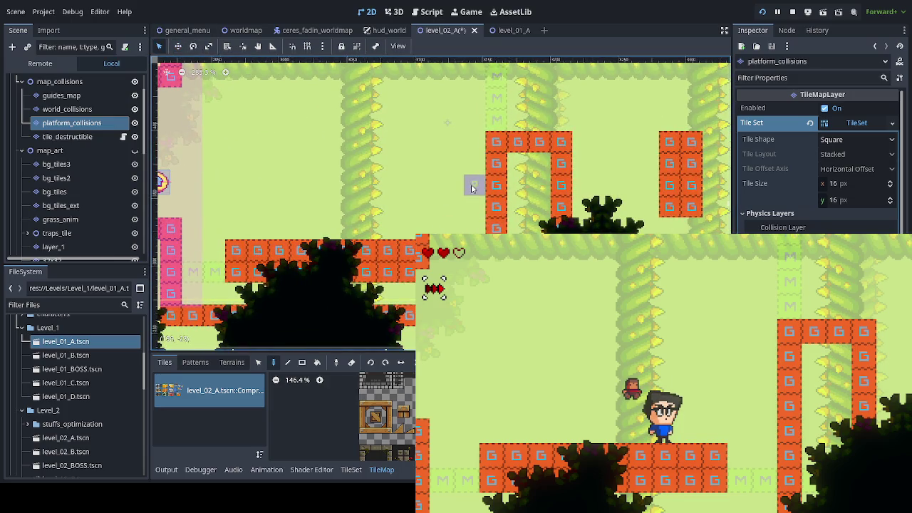
pyautogui.click(401, 195)
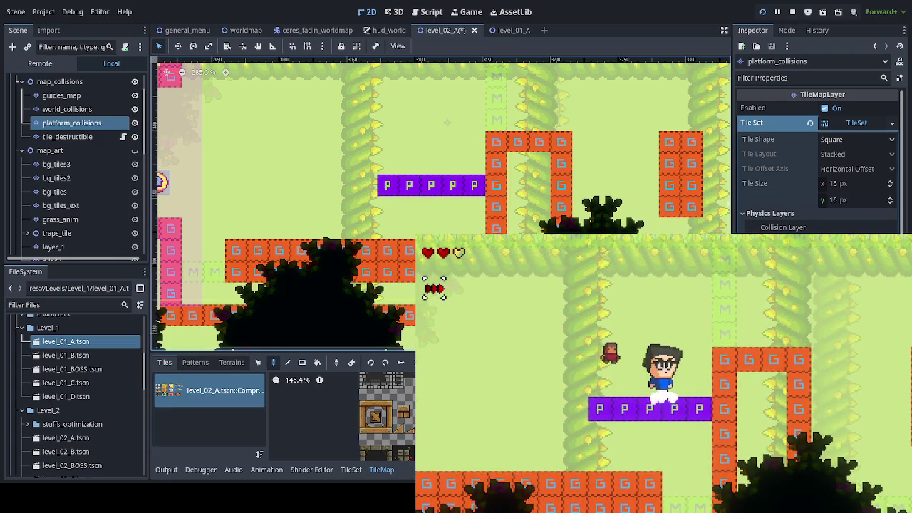
# Make the map_art group visible again to check the new platform
pyautogui.click(135, 151)
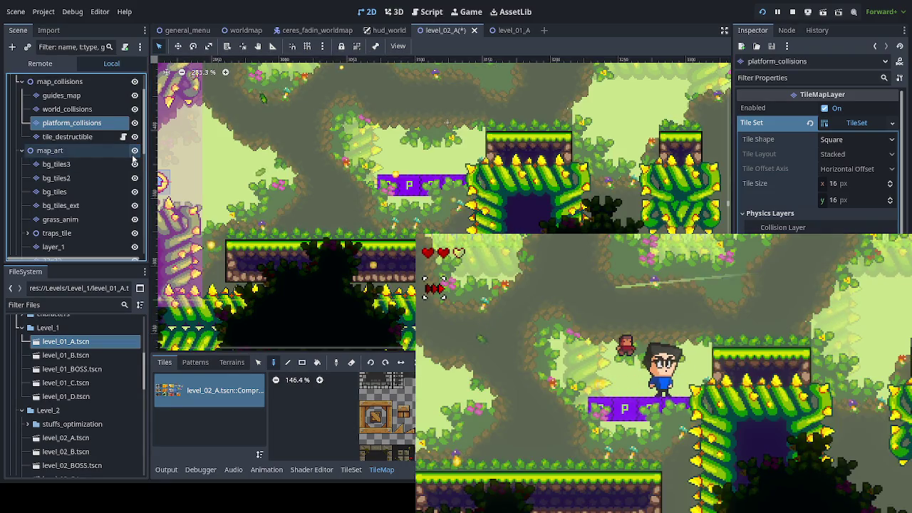
pyautogui.click(135, 152)
pyautogui.click(135, 152)
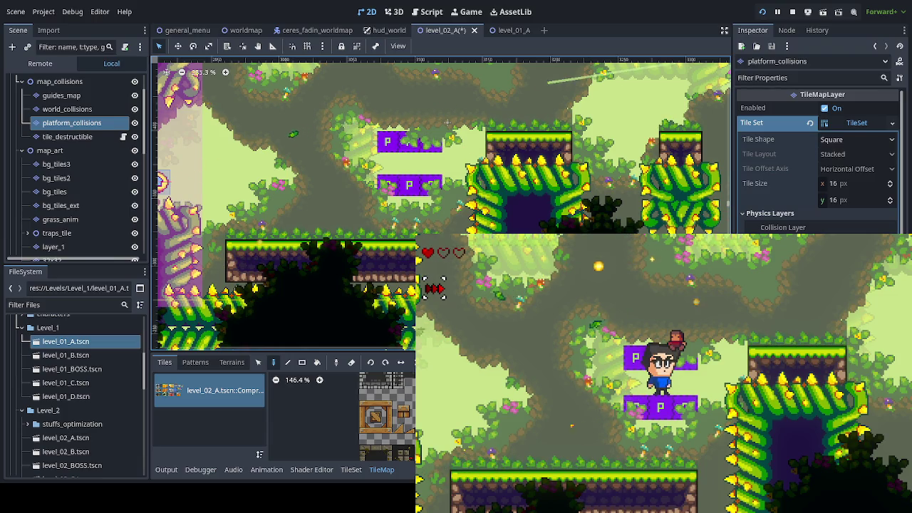
# Jump the character up through the stacked purple P platforms and move past them
pyautogui.press('space')
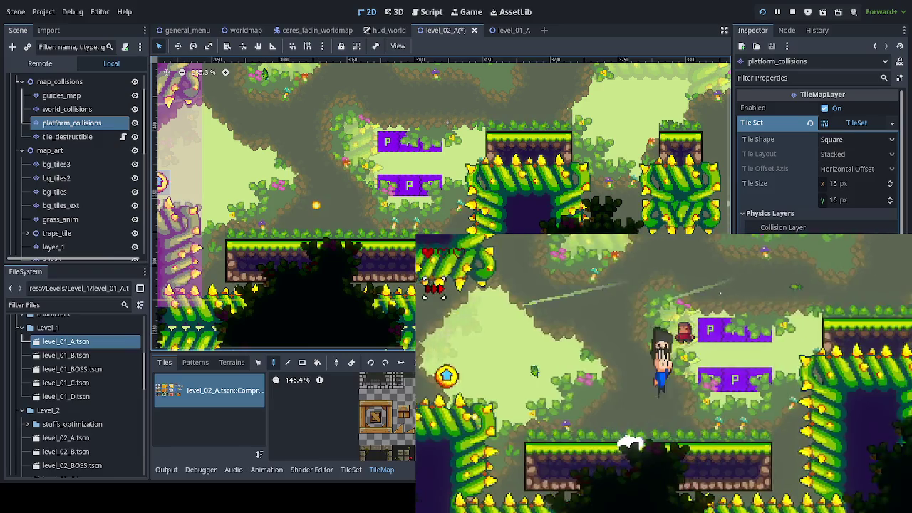
pyautogui.press('space')
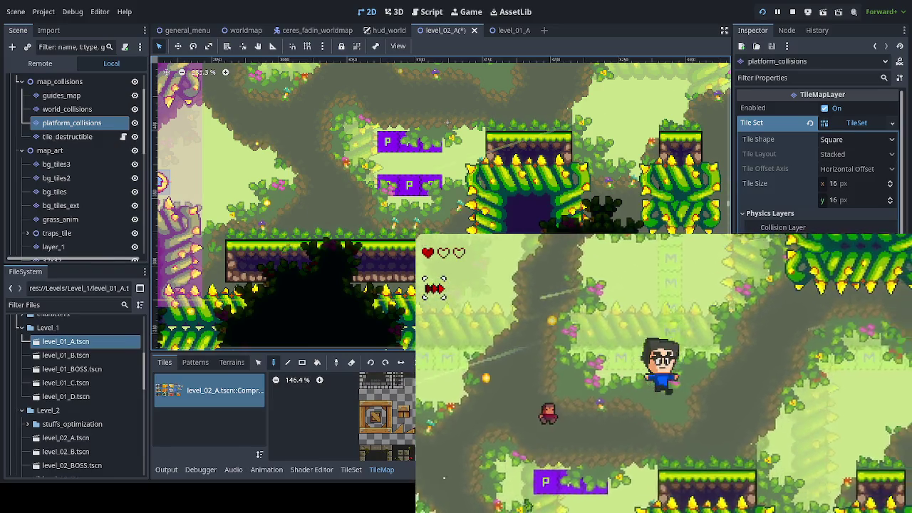
pyautogui.press('Left')
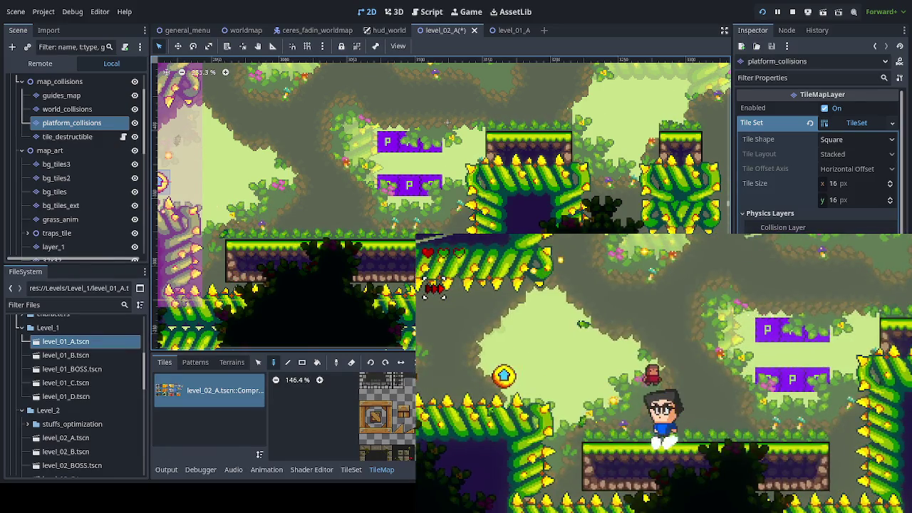
pyautogui.press('Right')
pyautogui.press('space')
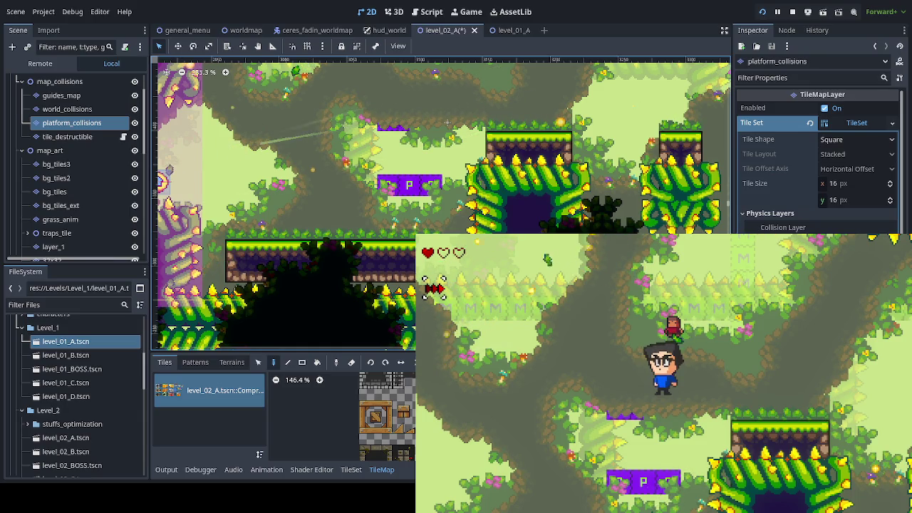
# Run right, jump onto a purple P platform, then continue among the spiky vine pillars
pyautogui.press('Right')
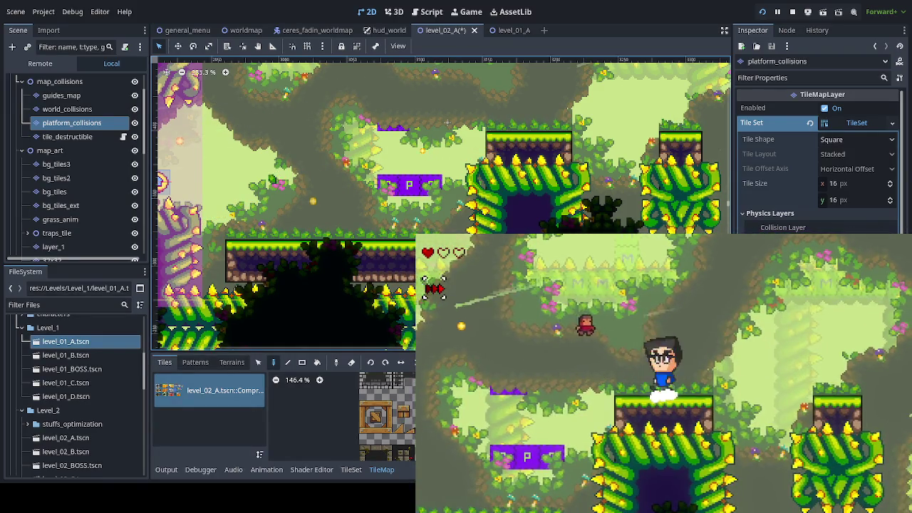
pyautogui.press('Right')
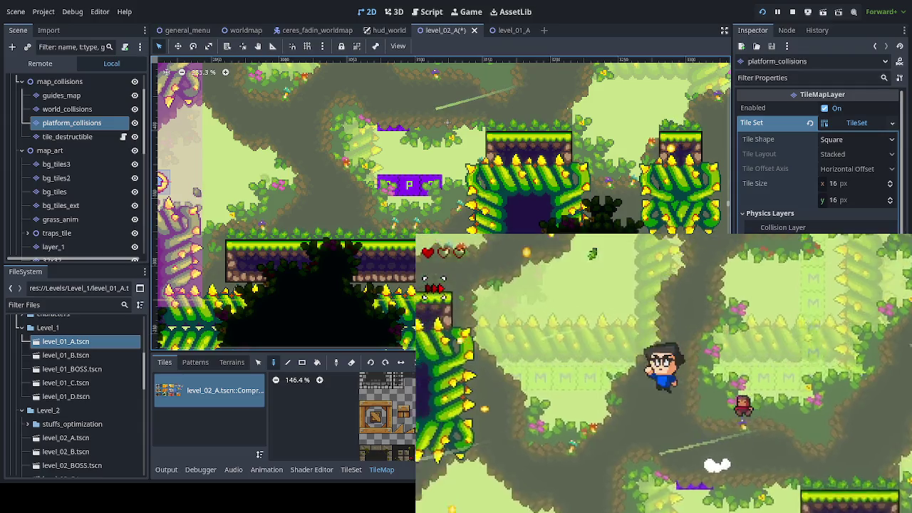
pyautogui.press('space')
pyautogui.press('Right')
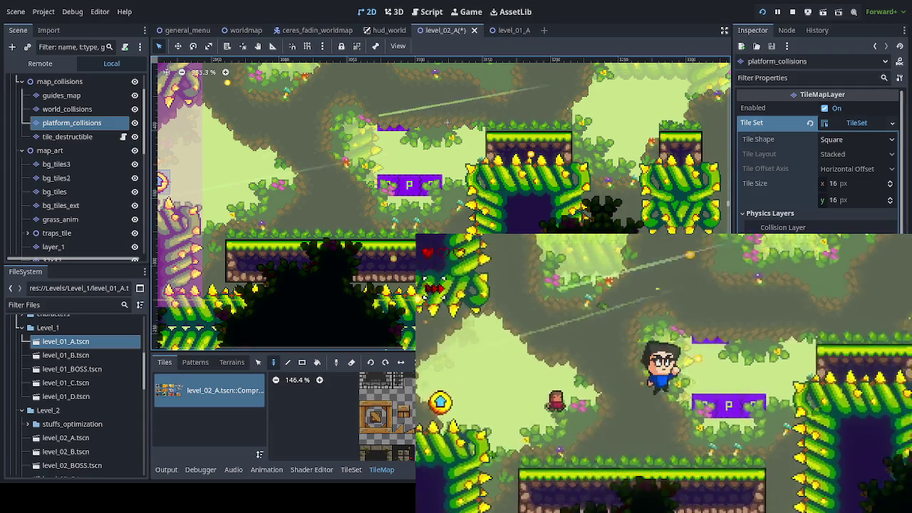
pyautogui.press('Up')
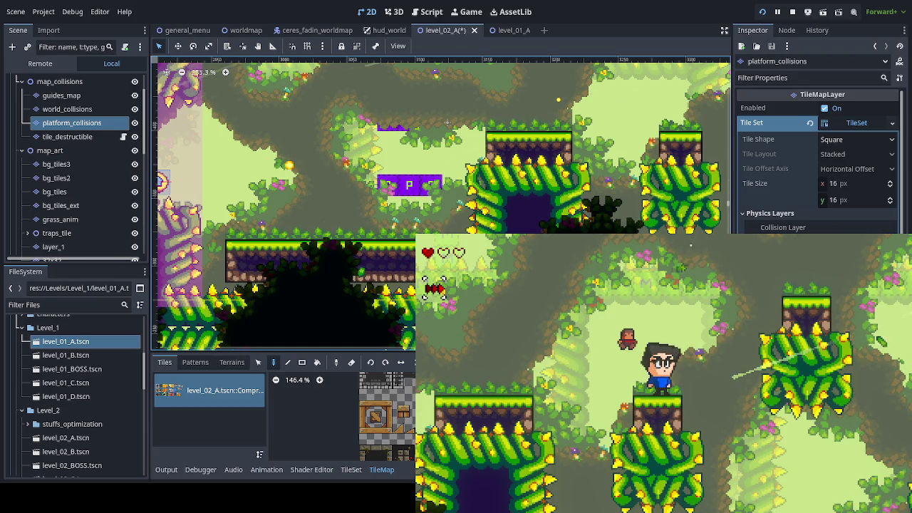
pyautogui.press('space')
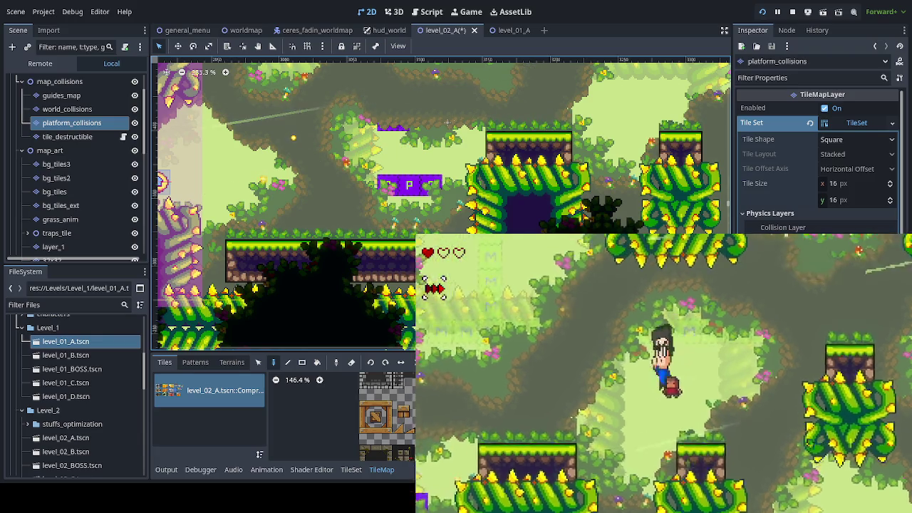
pyautogui.press('Right')
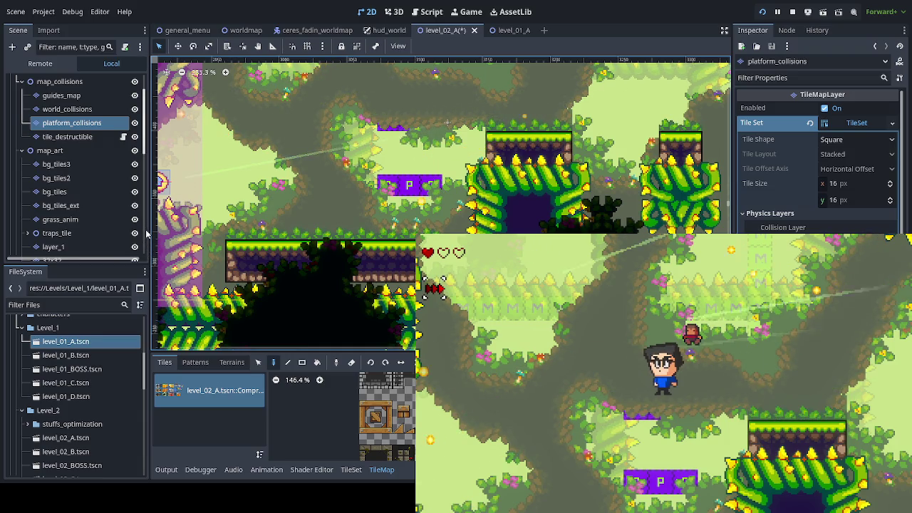
pyautogui.scroll(-2, 47, 205)
pyautogui.scroll(-2, 47, 205)
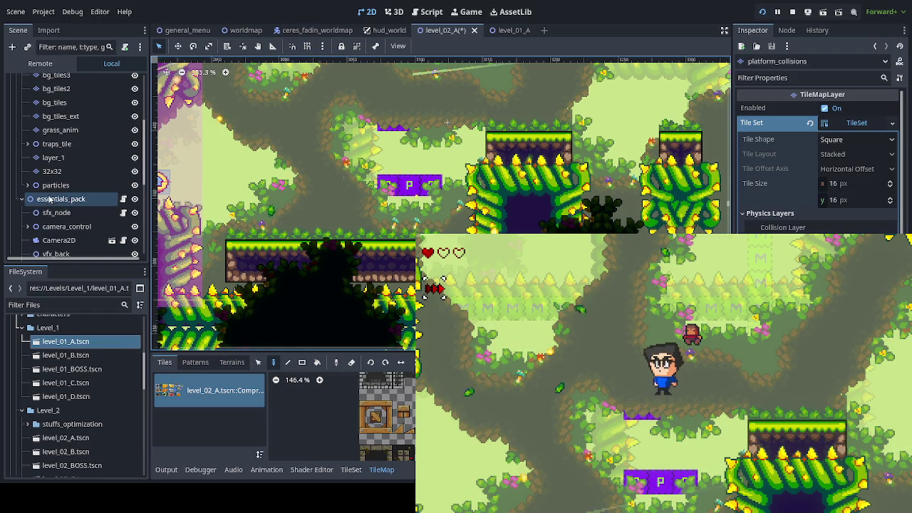
pyautogui.scroll(-5, 47, 200)
pyautogui.scroll(15, 50, 198)
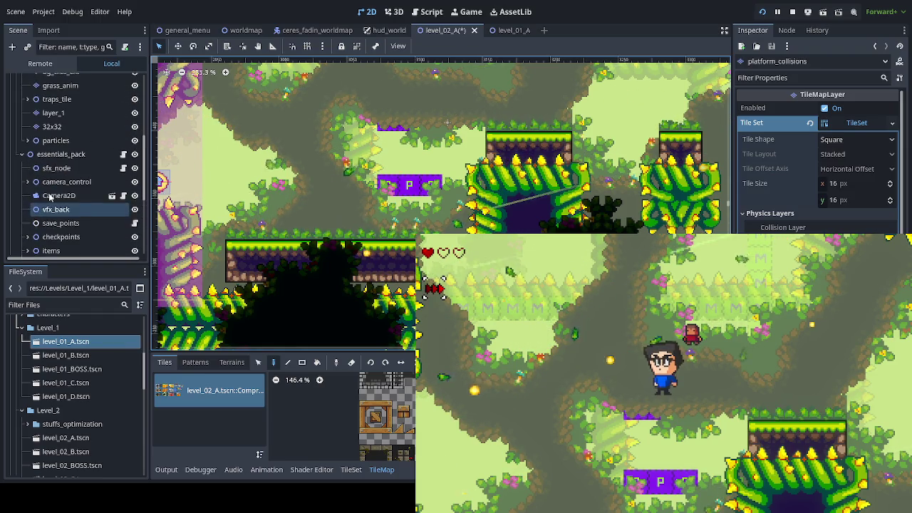
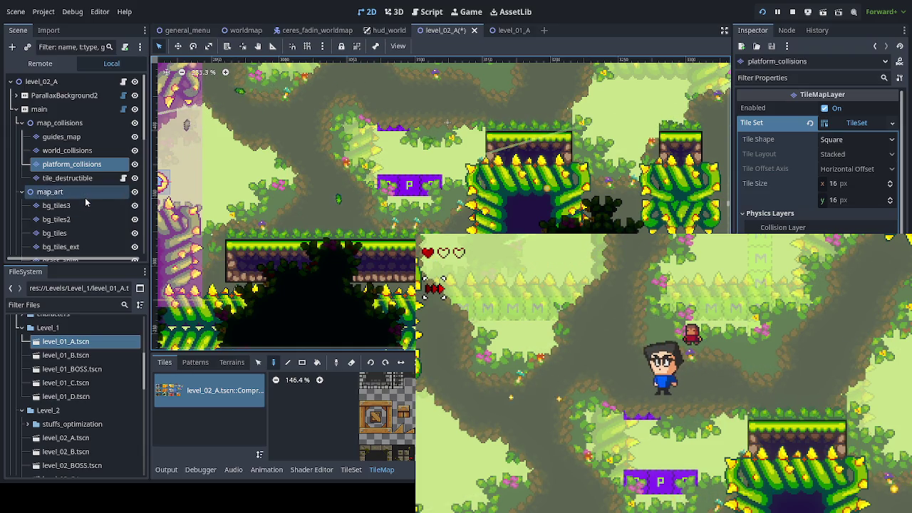
# On layer_1, paint orange wooden platform tiles from refac_forest.png over both purple platform markers
pyautogui.scroll(-3, 96, 207)
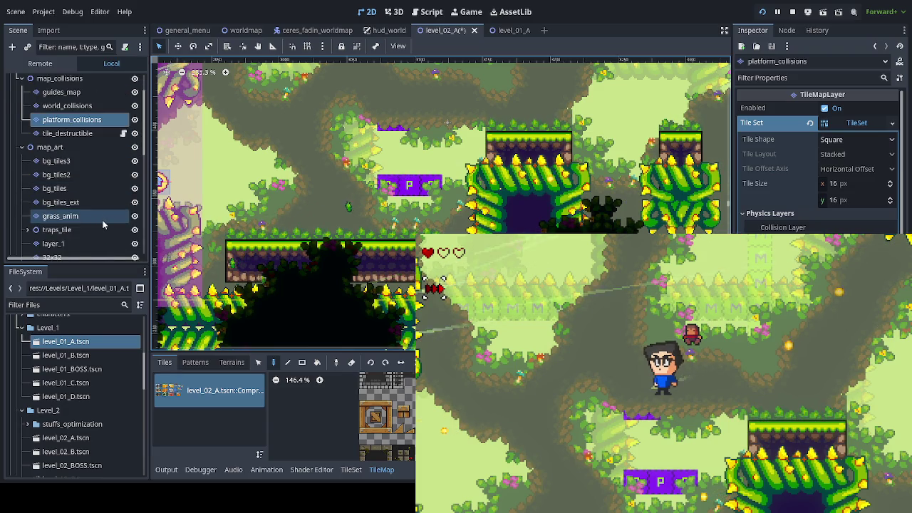
pyautogui.scroll(-3, 103, 220)
pyautogui.click(78, 199)
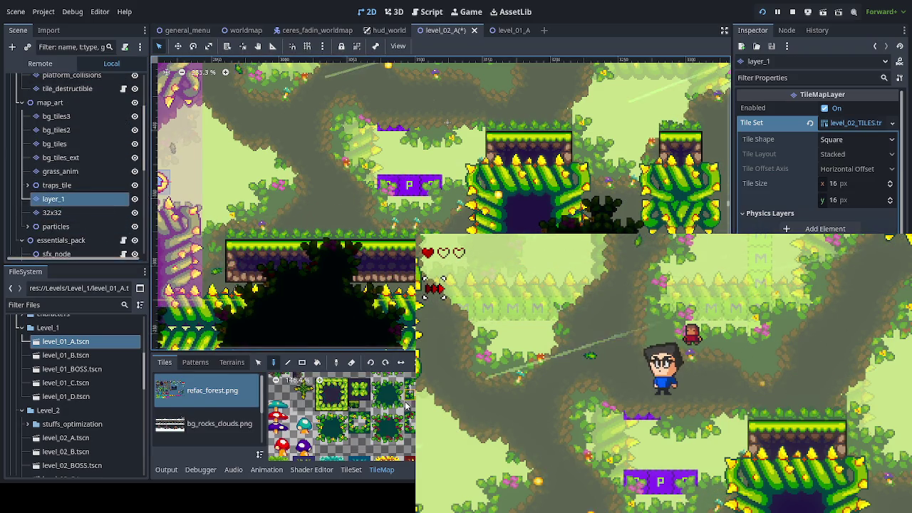
pyautogui.scroll(3, 410, 380)
pyautogui.scroll(5, 409, 379)
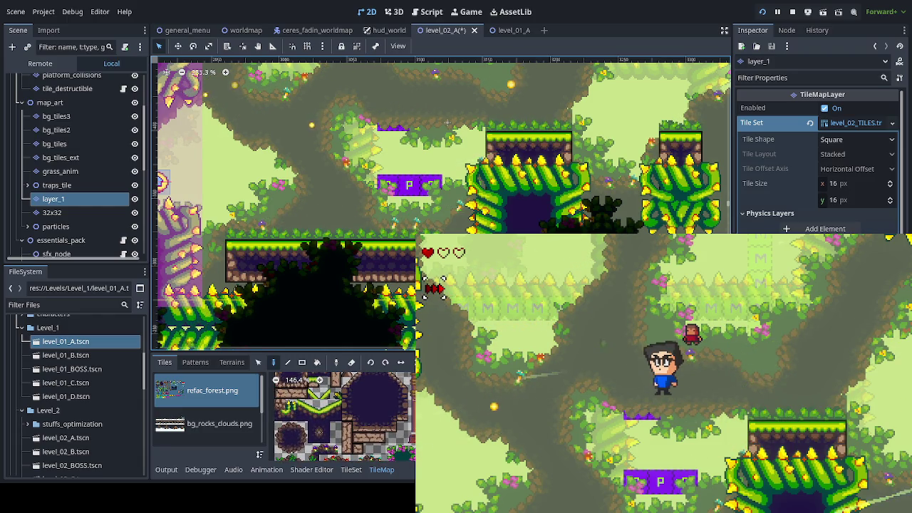
pyautogui.scroll(4, 345, 417)
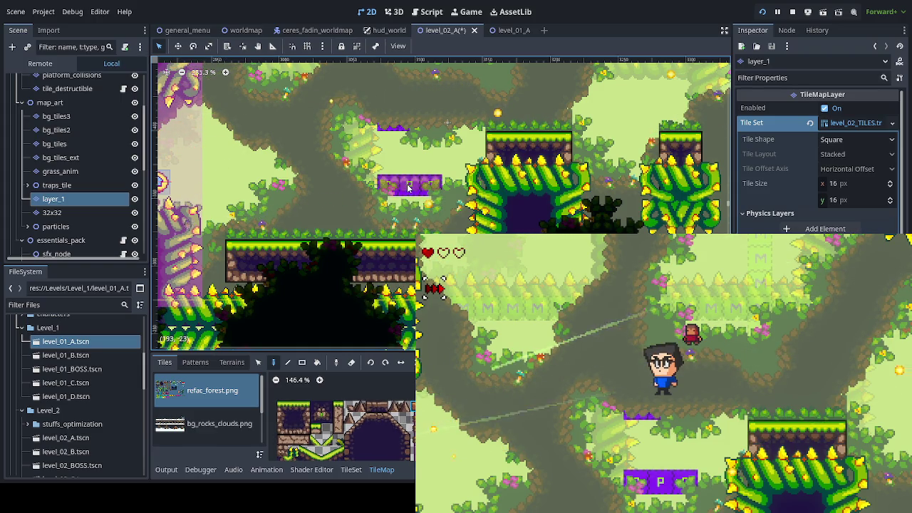
pyautogui.click(407, 121)
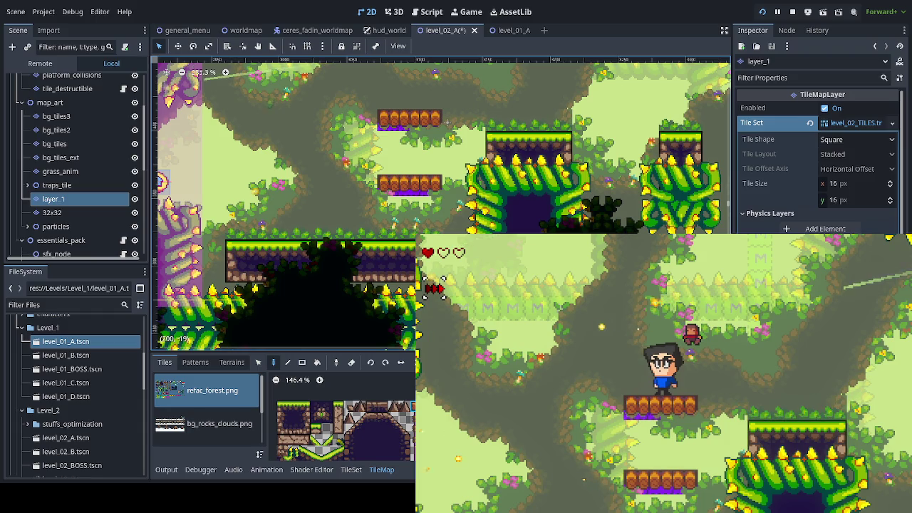
pyautogui.scroll(-2, 563, 231)
pyautogui.moveTo(562, 231); pyautogui.dragTo(408, 276)
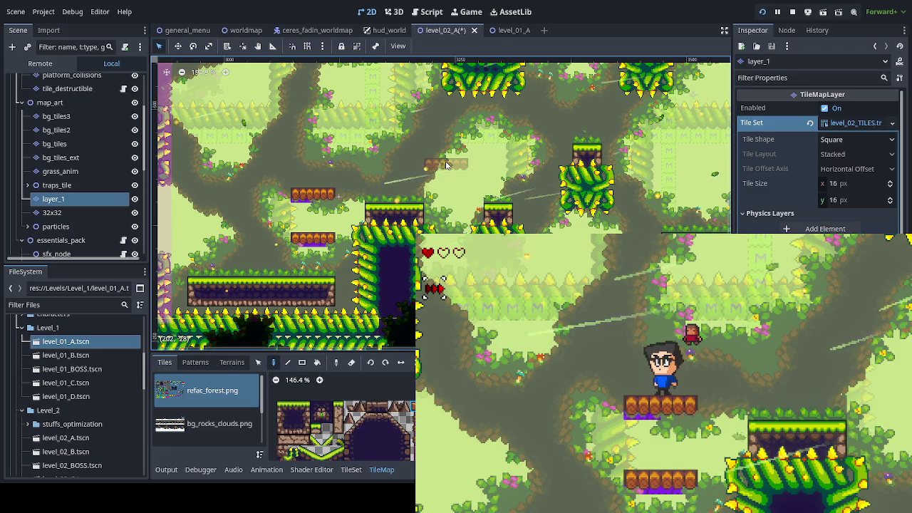
pyautogui.hscroll(5, 346, 301)
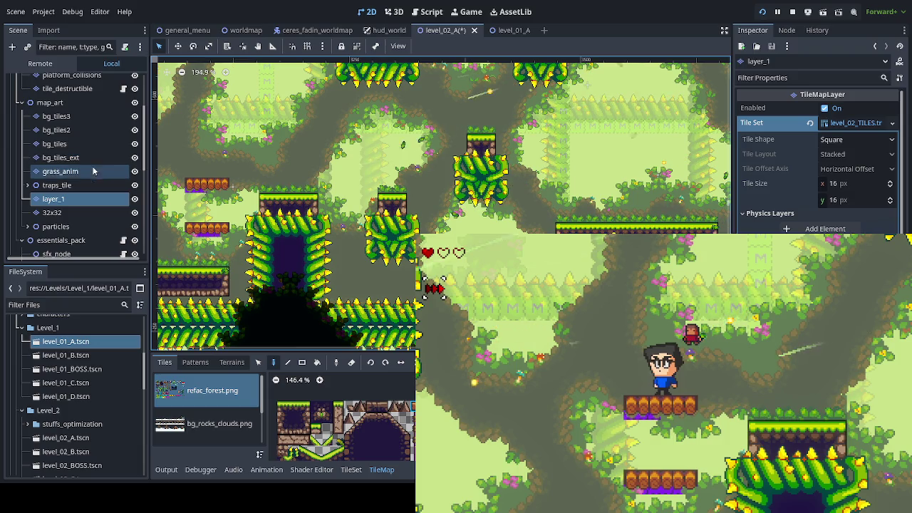
pyautogui.scroll(3, 89, 152)
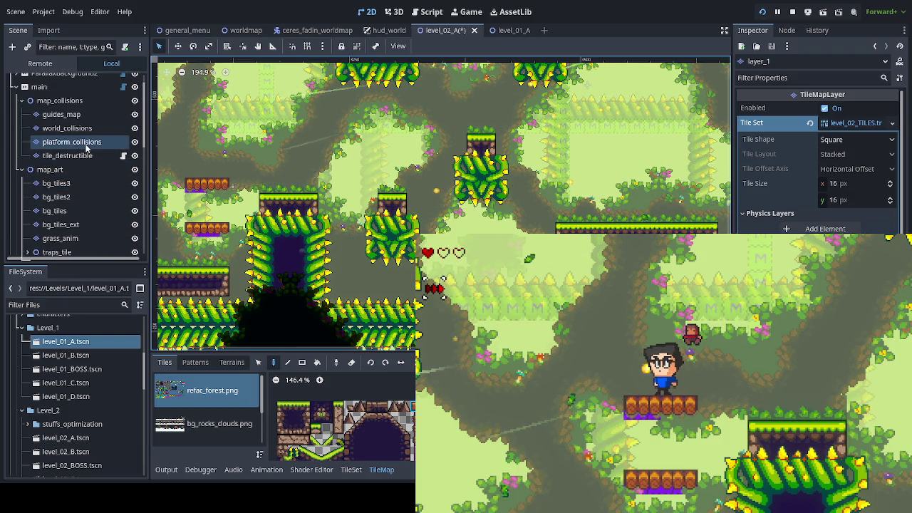
pyautogui.click(71, 142)
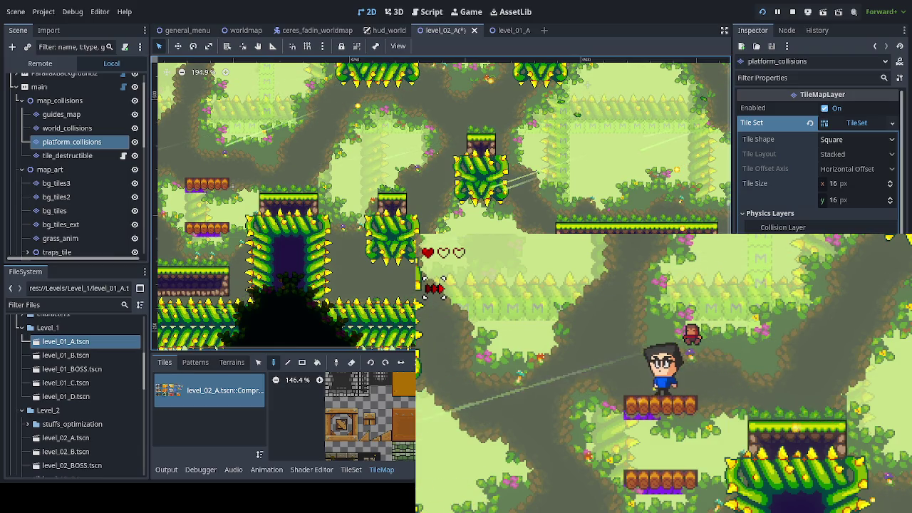
# In the running game, toggle the F1 debug panel, drop through the platforms and jump onto the grassy ledge
pyautogui.press('F1')
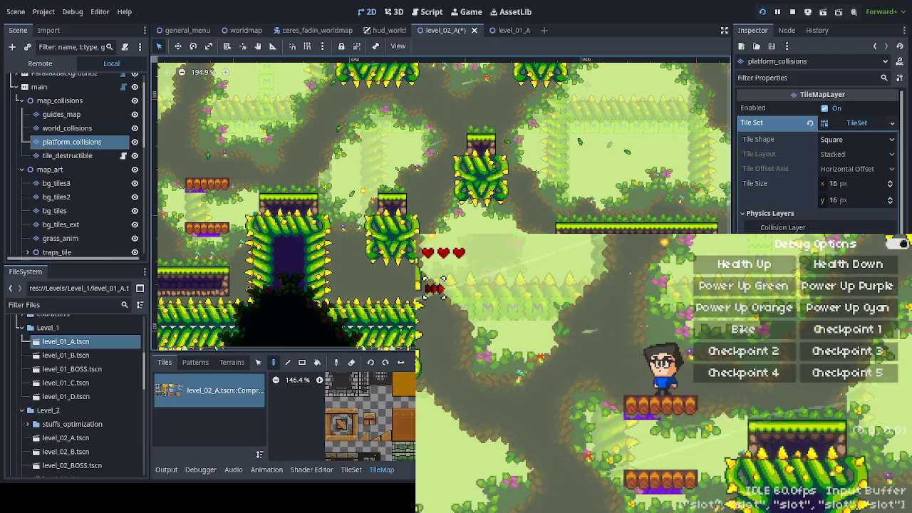
pyautogui.press('F1')
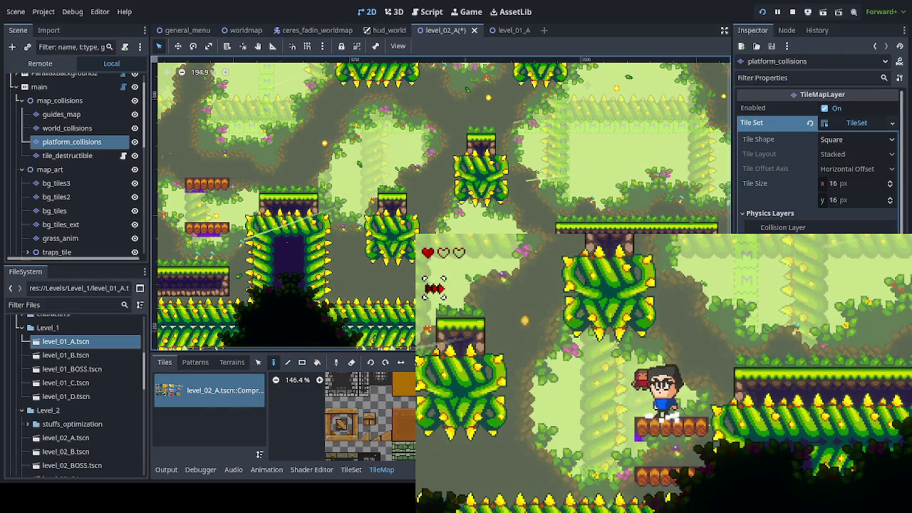
pyautogui.press('space')
pyautogui.press('Right')
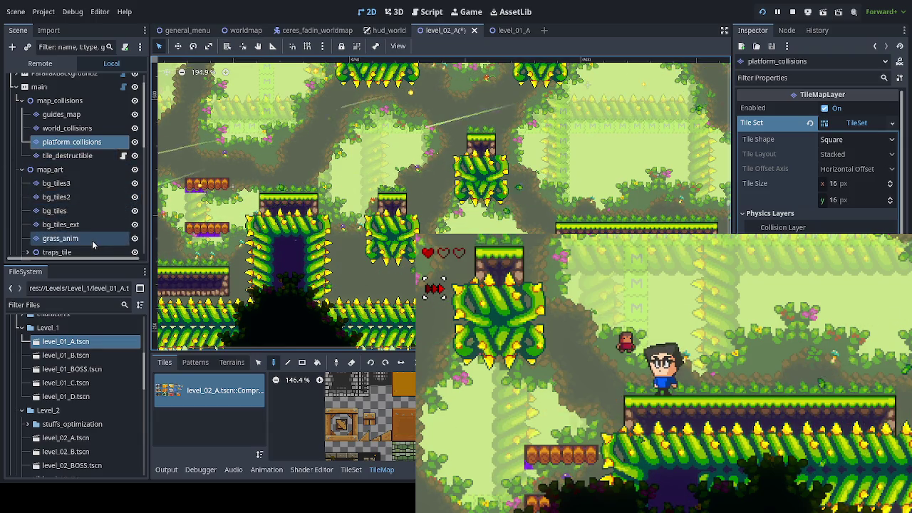
pyautogui.scroll(-3, 94, 239)
# Paint two new rows of wooden platform tiles on layer_1 in the upper level between the spiky vine blocks
pyautogui.click(86, 221)
pyautogui.scroll(-5, 385, 413)
pyautogui.scroll(5, 398, 427)
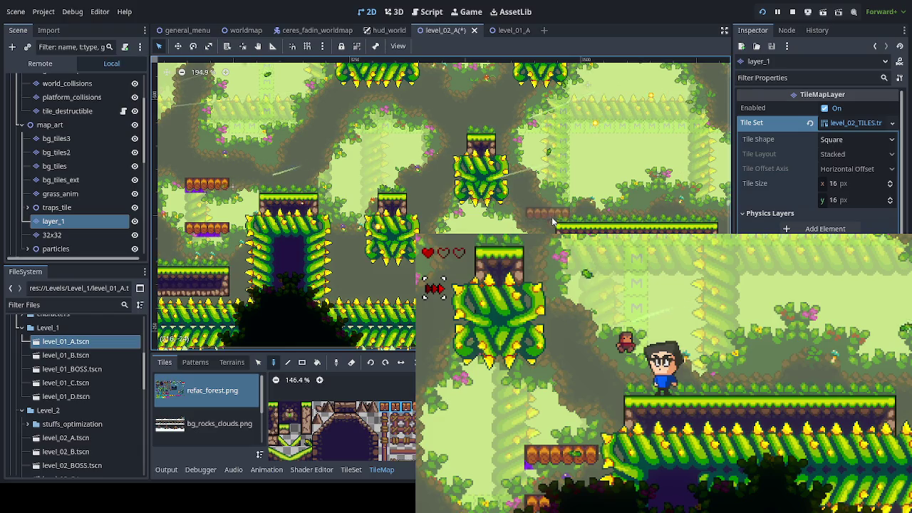
pyautogui.moveTo(552, 222); pyautogui.dragTo(455, 181)
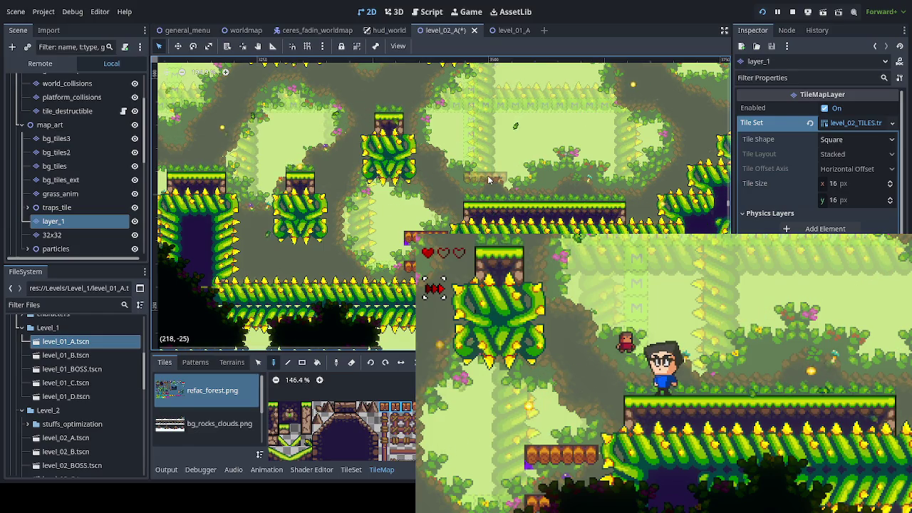
pyautogui.click(488, 179)
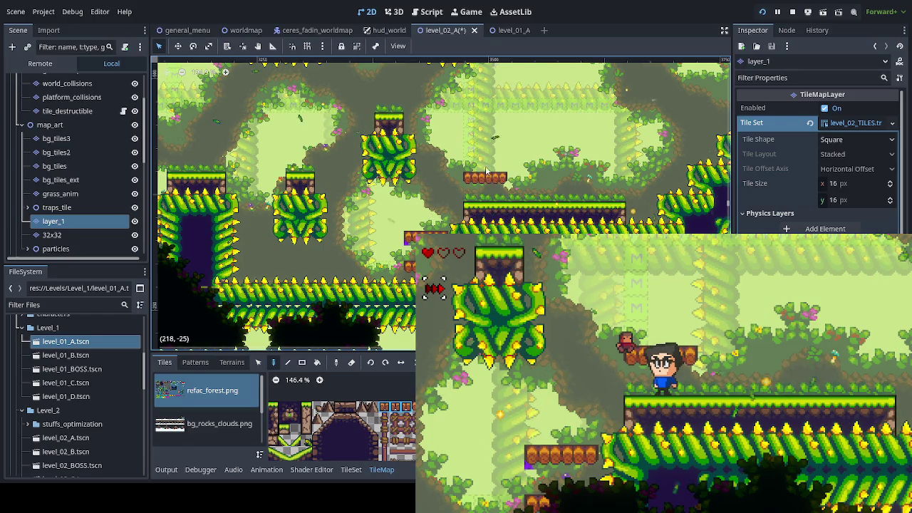
pyautogui.click(451, 152)
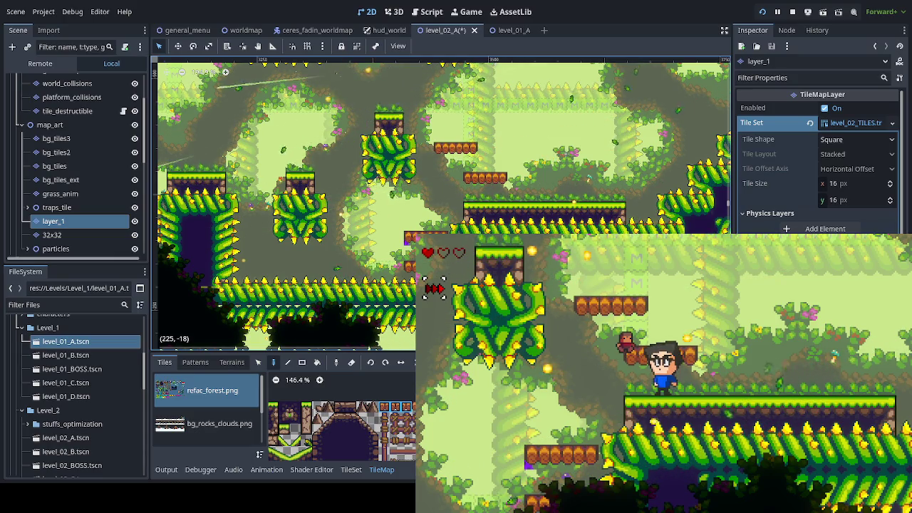
pyautogui.scroll(3, 440, 203)
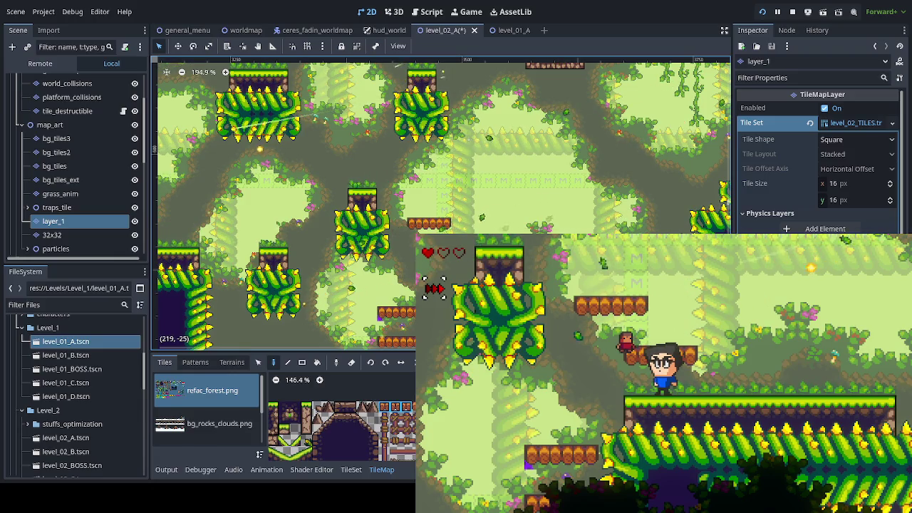
pyautogui.scroll(2, 467, 284)
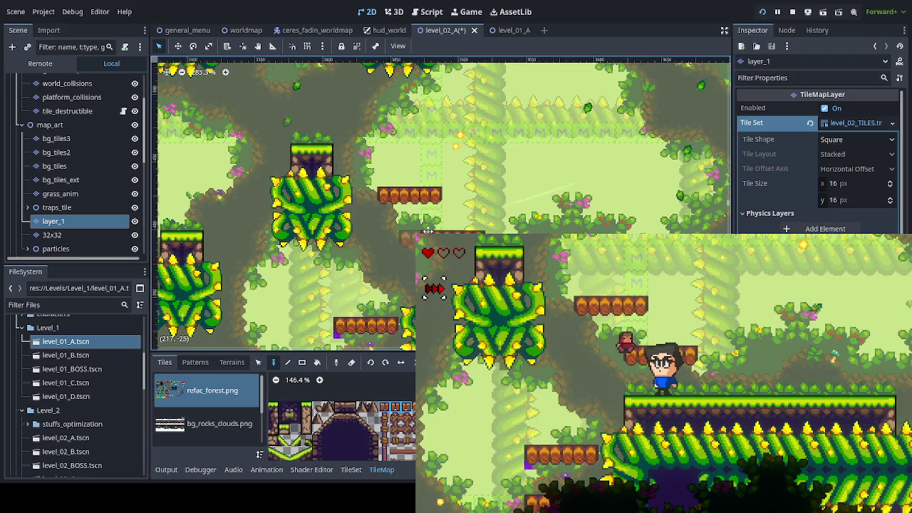
pyautogui.scroll(-2, 440, 203)
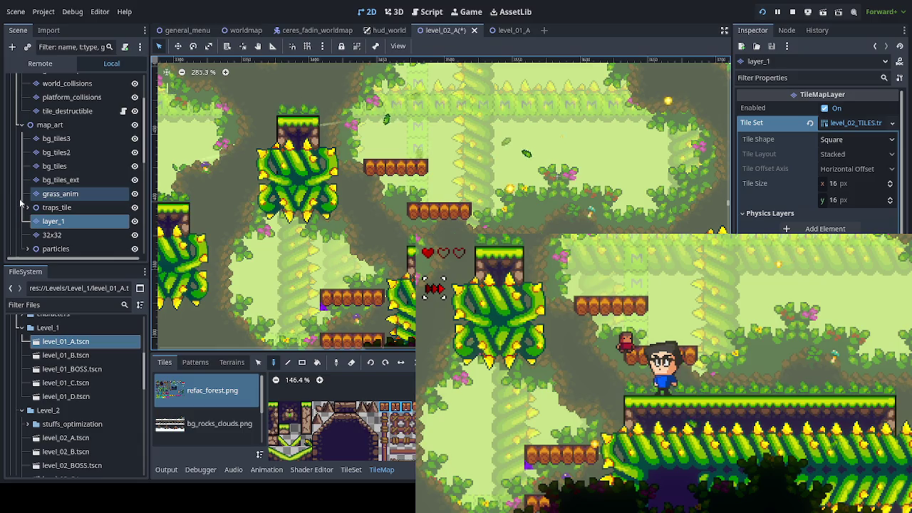
pyautogui.scroll(1, 25, 200)
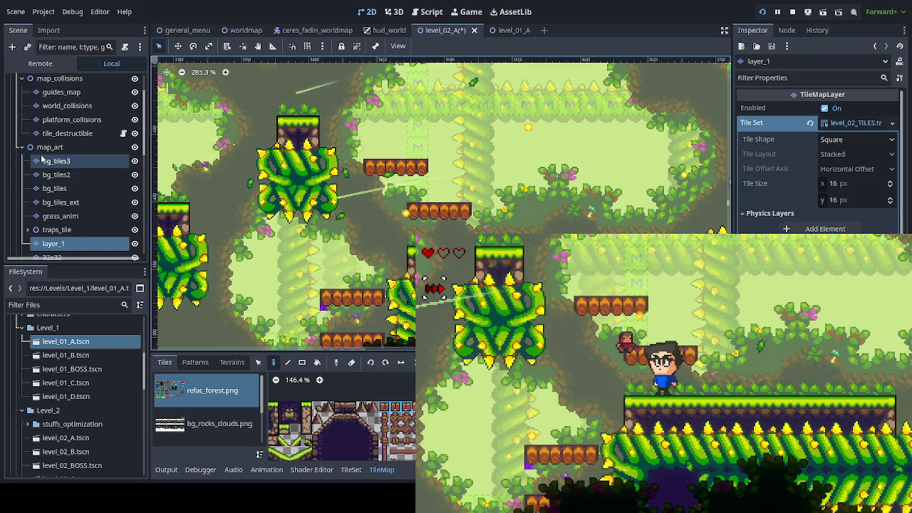
# Switch to the platform_collisions layer and bring up its tile palette for the collision strips
pyautogui.click(62, 105)
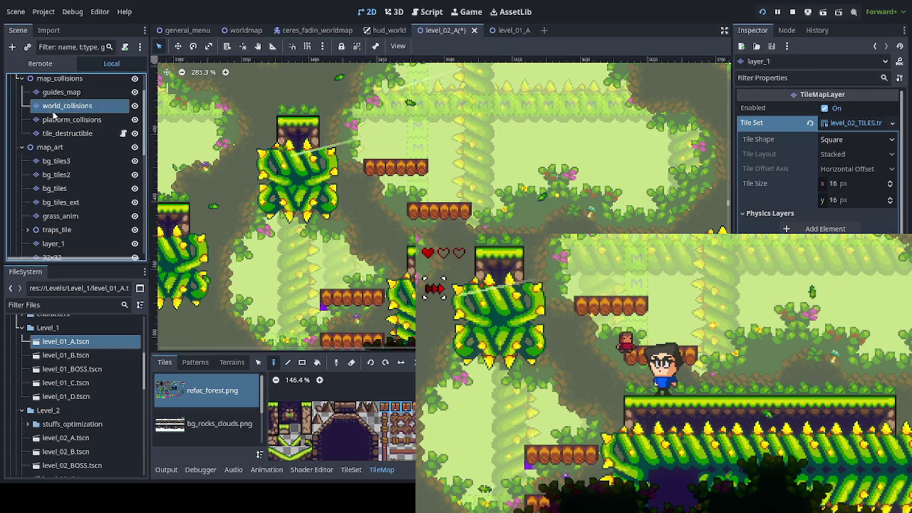
pyautogui.click(57, 120)
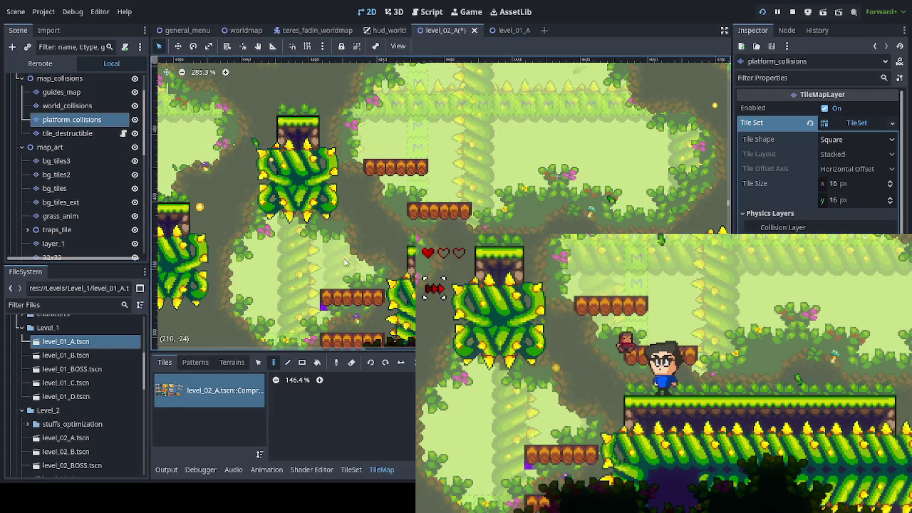
pyautogui.click(196, 362)
pyautogui.click(165, 363)
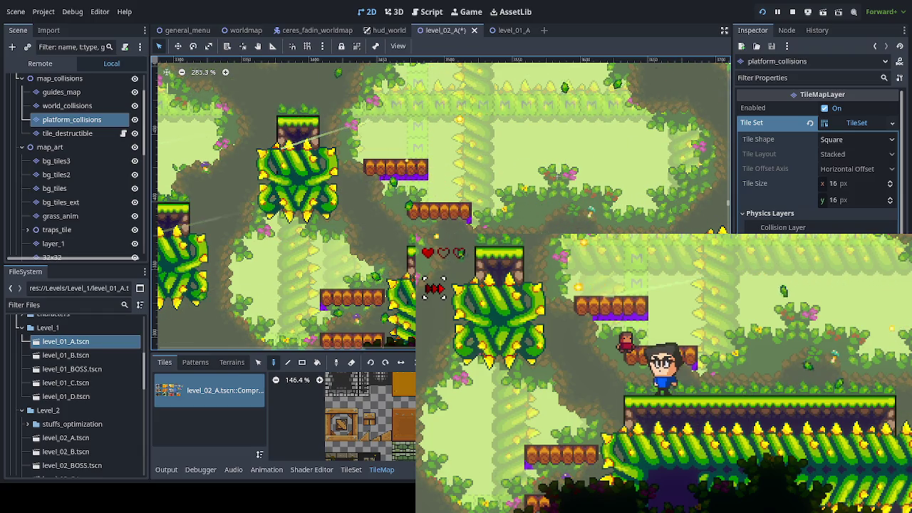
# Playtest jumping, steering left and dashing right around the new platforms in the running game
pyautogui.press('space')
pyautogui.press('Left')
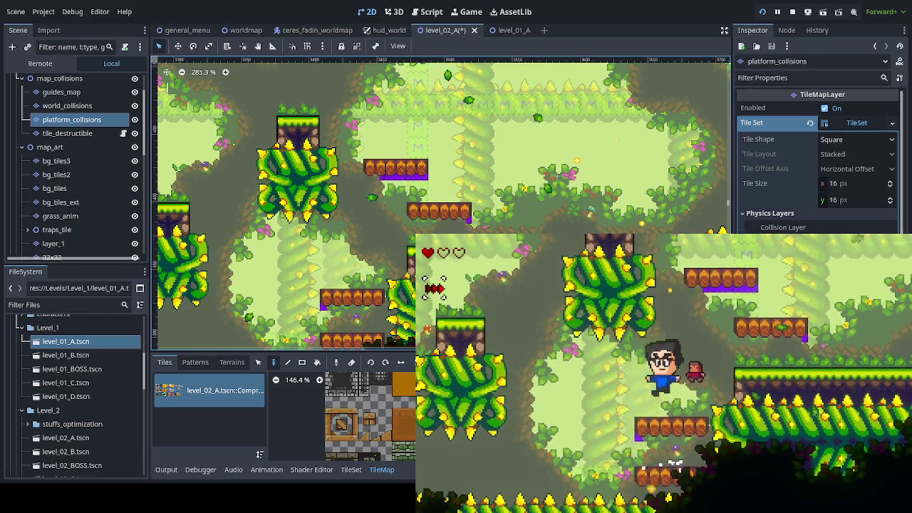
pyautogui.press('Right')
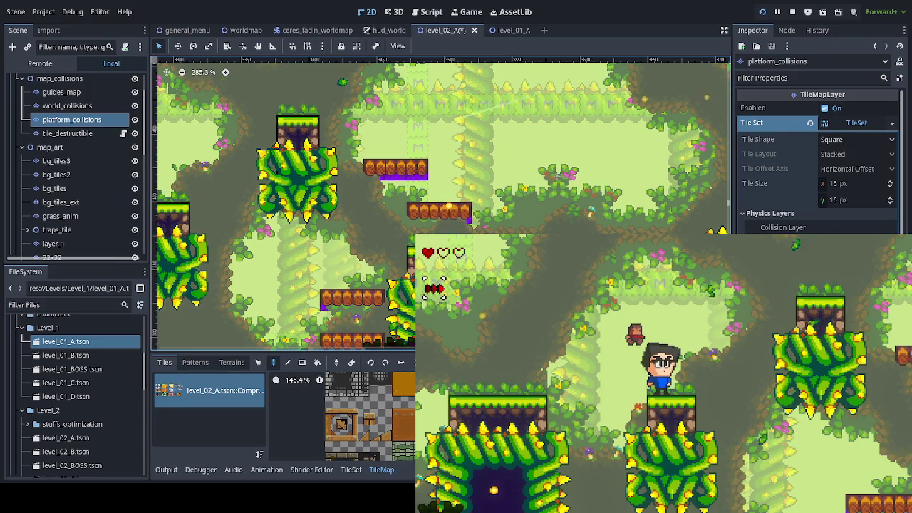
pyautogui.press('Right')
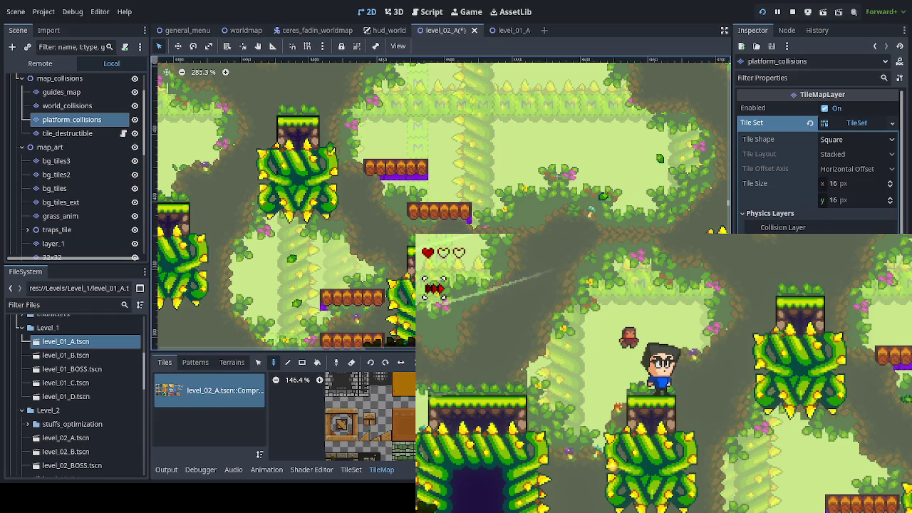
pyautogui.scroll(-4, 310, 248)
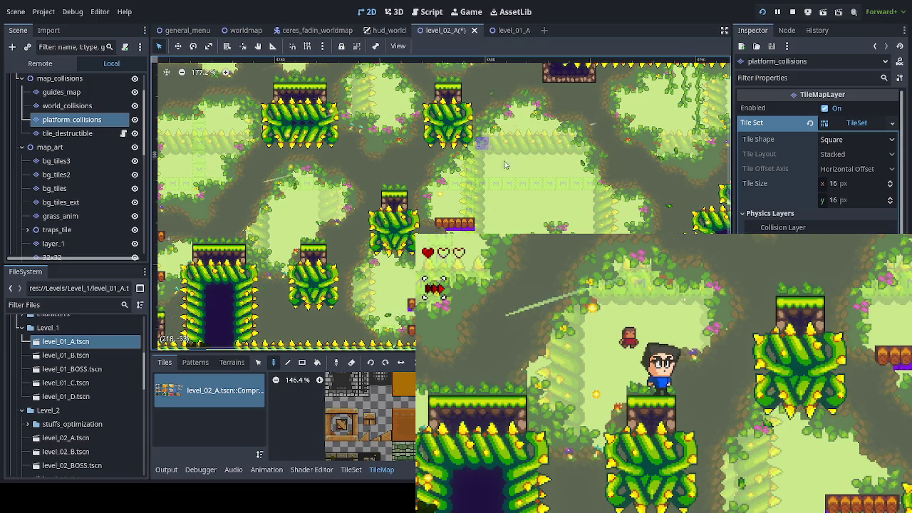
# On layer_1, extend the wooden brick platform row until it reaches the neighbouring thorn column
pyautogui.moveTo(590, 235); pyautogui.dragTo(536, 186)
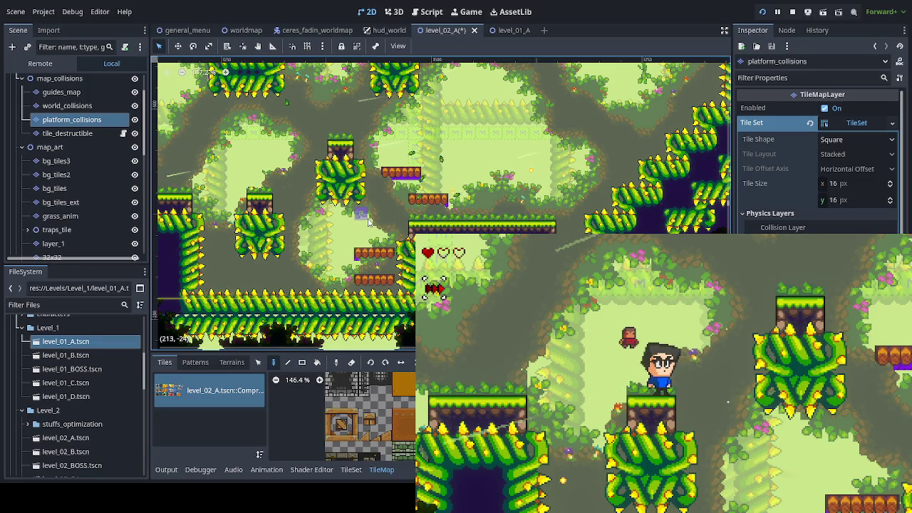
pyautogui.moveTo(368, 221); pyautogui.dragTo(524, 243)
pyautogui.moveTo(464, 260)
pyautogui.mouseDown()
pyautogui.moveTo(462, 274)
pyautogui.moveTo(417, 295)
pyautogui.moveTo(394, 288)
pyautogui.moveTo(390, 301)
pyautogui.mouseUp()
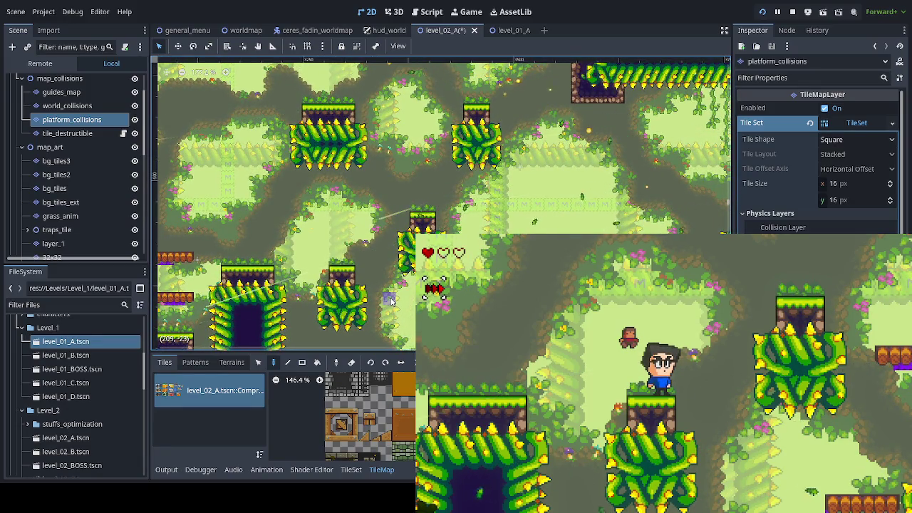
pyautogui.moveTo(508, 189)
pyautogui.mouseDown()
pyautogui.moveTo(494, 211)
pyautogui.moveTo(478, 167)
pyautogui.mouseUp()
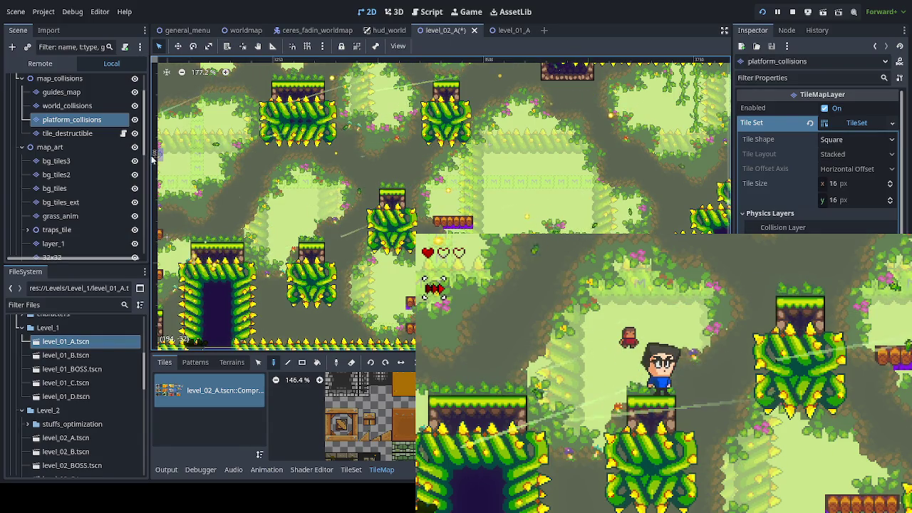
pyautogui.click(71, 244)
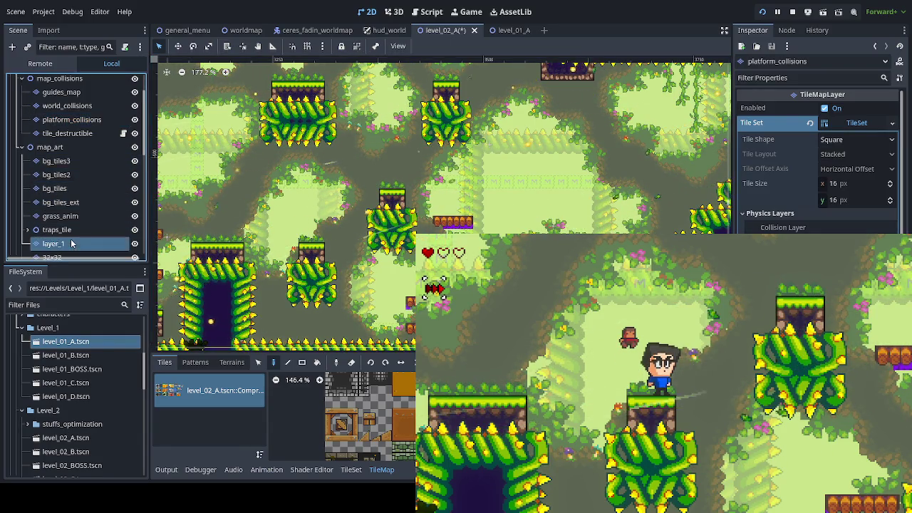
pyautogui.moveTo(418, 212)
pyautogui.mouseDown()
pyautogui.moveTo(435, 209)
pyautogui.moveTo(452, 179)
pyautogui.mouseUp()
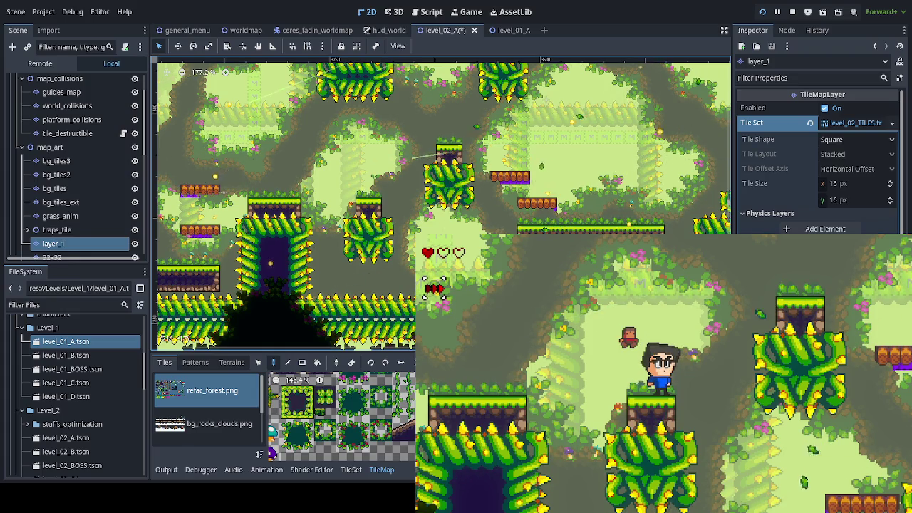
pyautogui.scroll(-5, 381, 404)
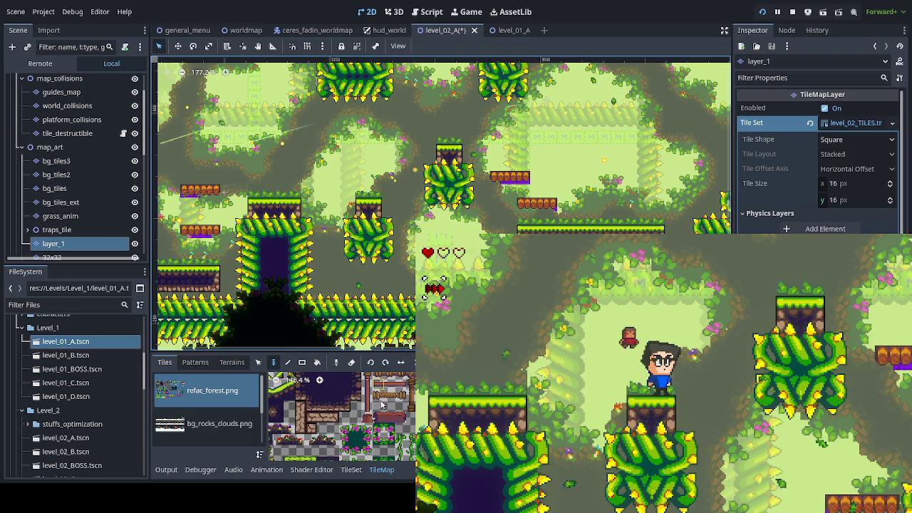
pyautogui.scroll(-4, 381, 404)
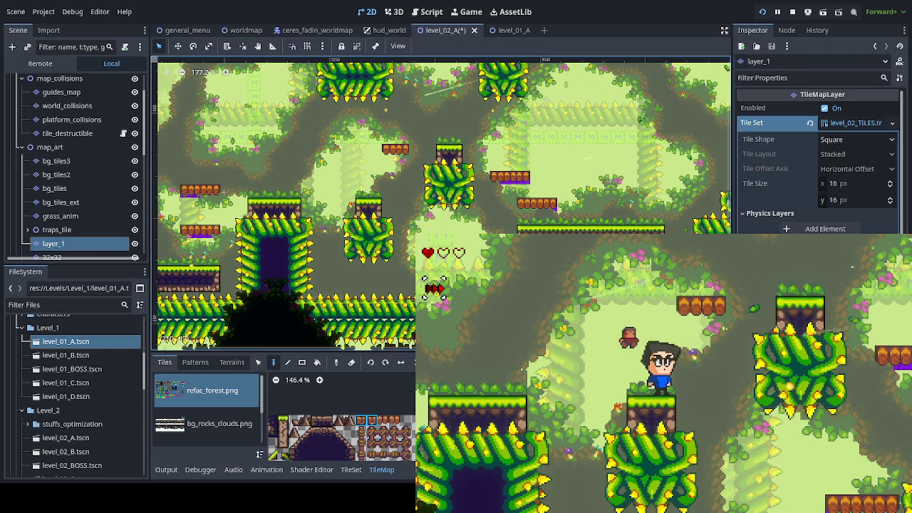
pyautogui.click(430, 156)
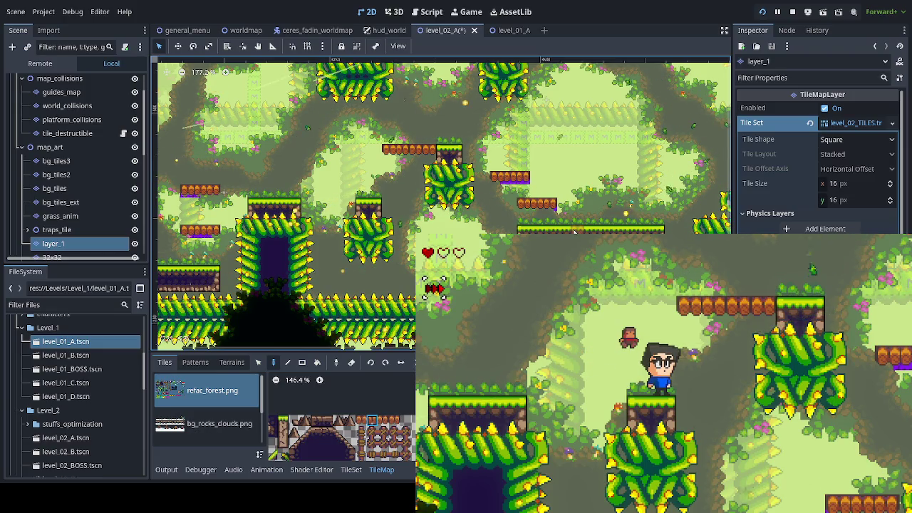
pyautogui.scroll(3, 191, 152)
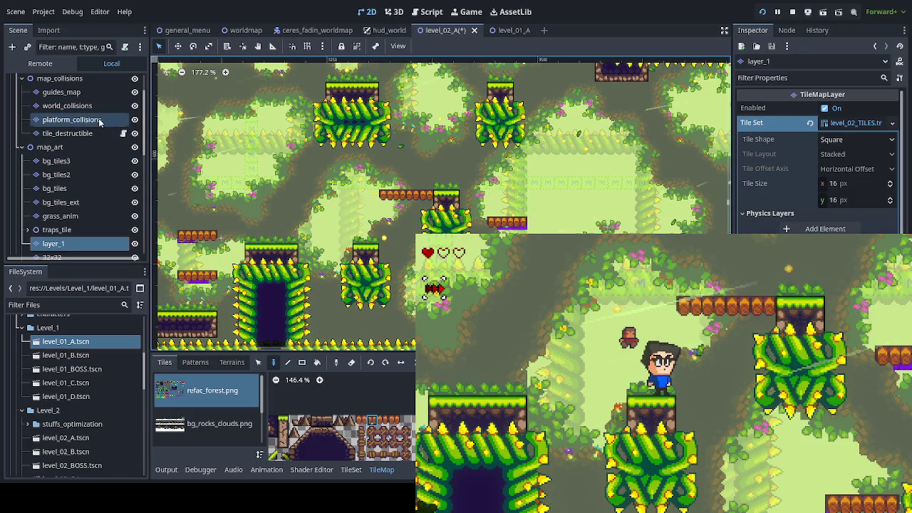
# Paint platform_collisions tiles under the extended wooden platform
pyautogui.click(71, 119)
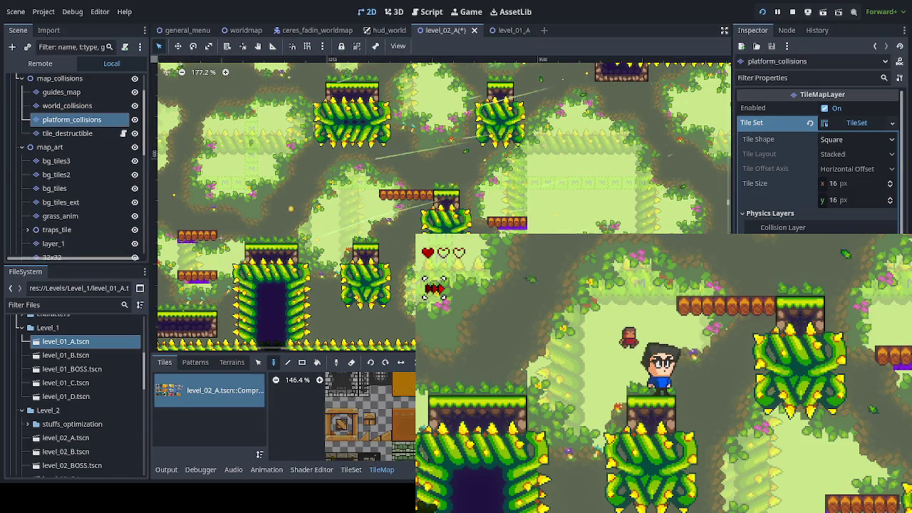
pyautogui.click(396, 202)
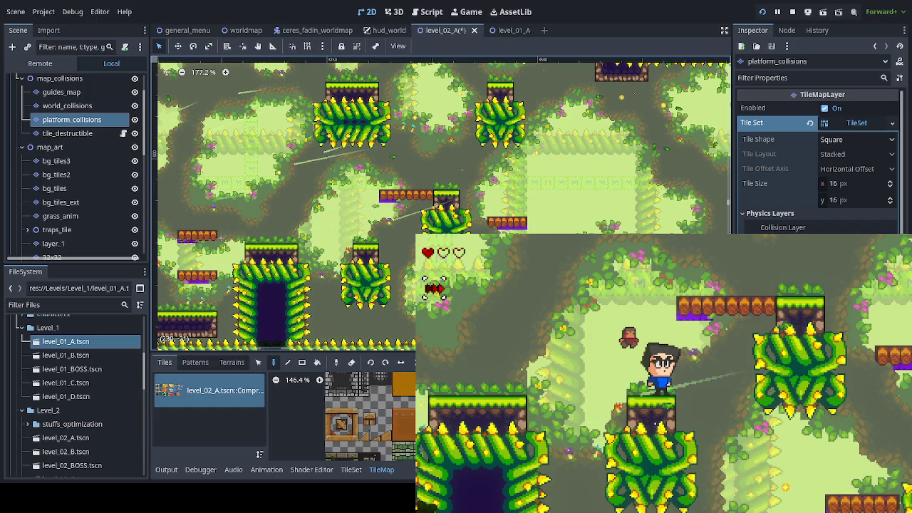
pyautogui.click(284, 241)
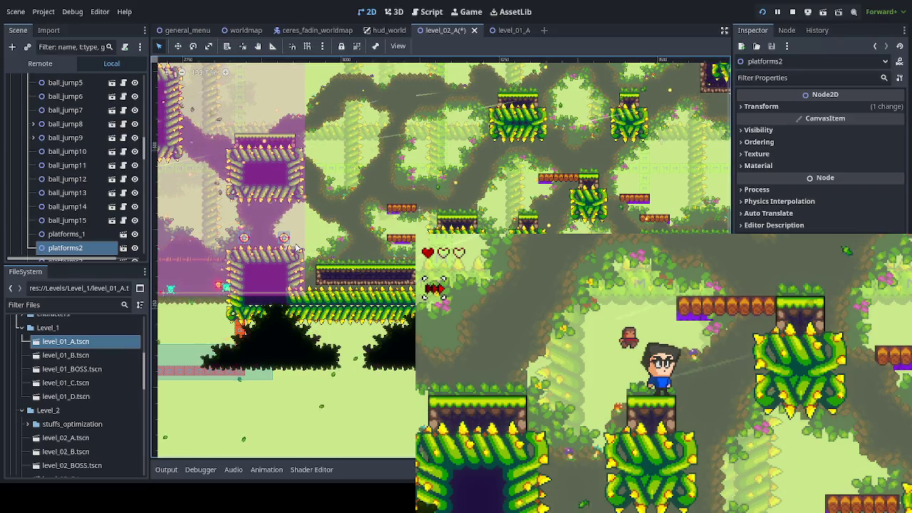
pyautogui.scroll(-5, 330, 247)
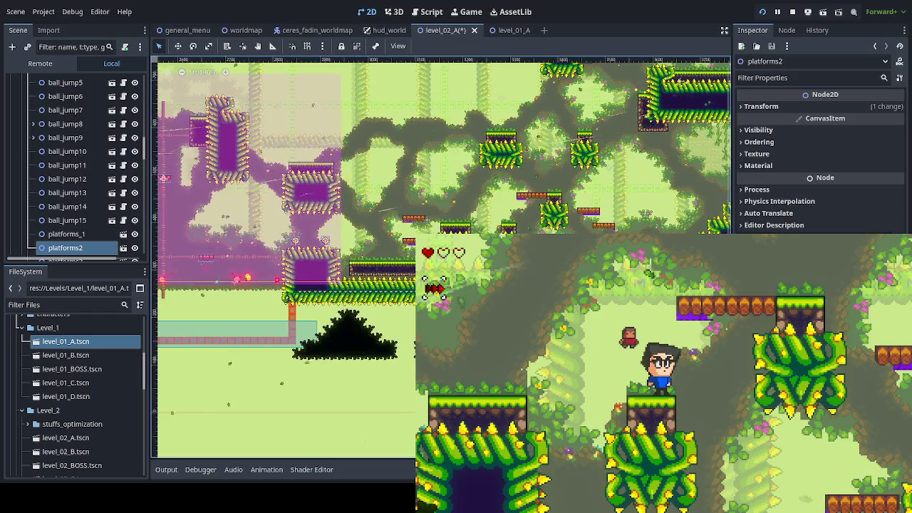
pyautogui.hscroll(10, 330, 248)
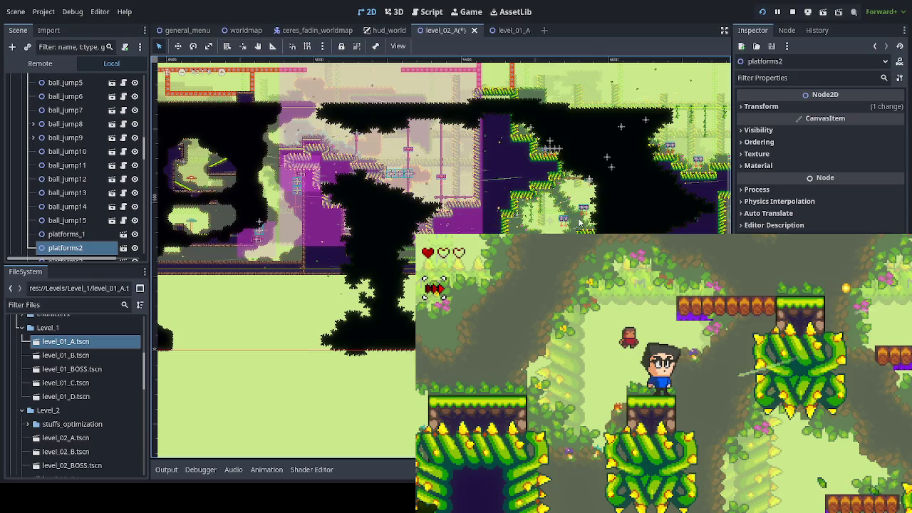
pyautogui.hscroll(4, 579, 221)
pyautogui.hscroll(8, 389, 267)
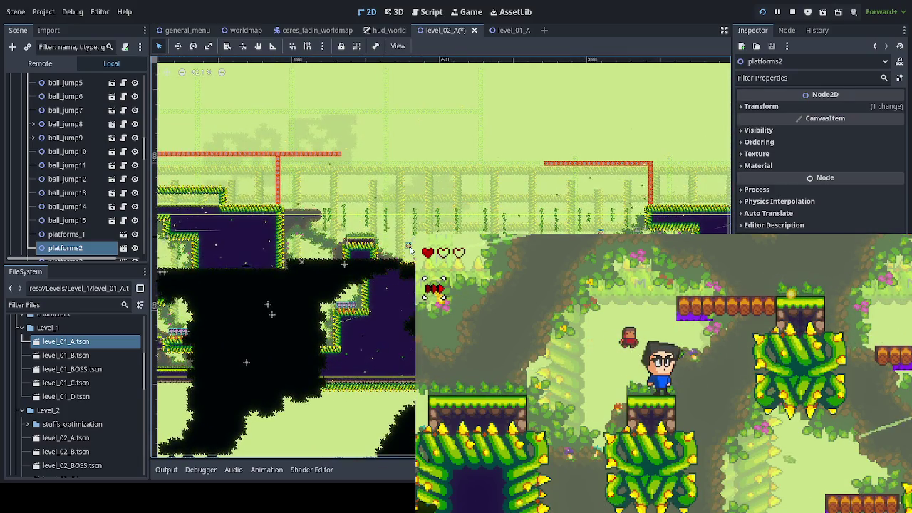
# Duplicate ball_jump3 as ball_jump21 and move it beside the left wooden platform in the forest area
pyautogui.click(410, 247)
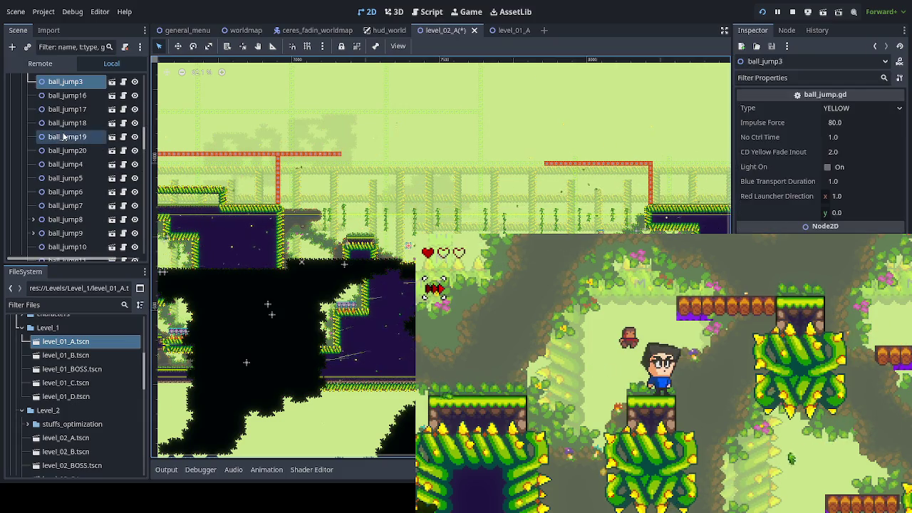
pyautogui.scroll(3, 64, 137)
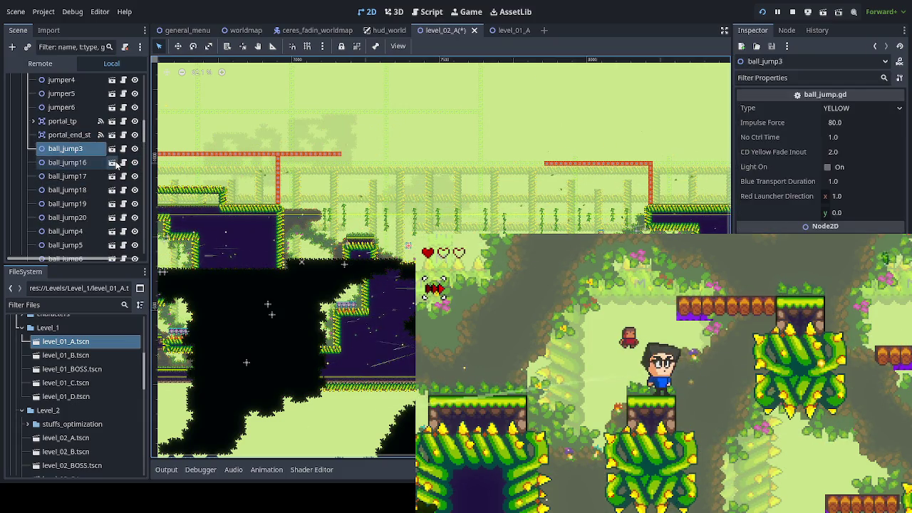
pyautogui.hotkey('ctrl', 'd')
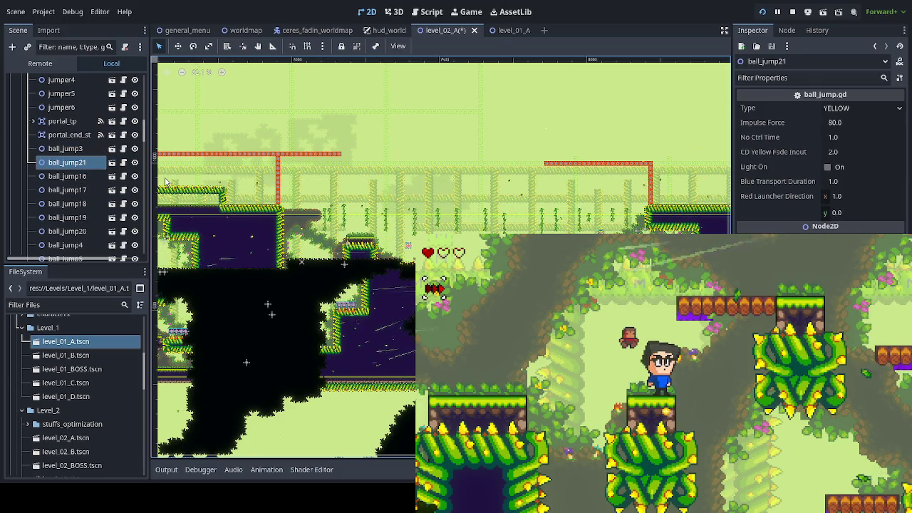
pyautogui.click(176, 46)
pyautogui.moveTo(410, 247); pyautogui.dragTo(264, 248)
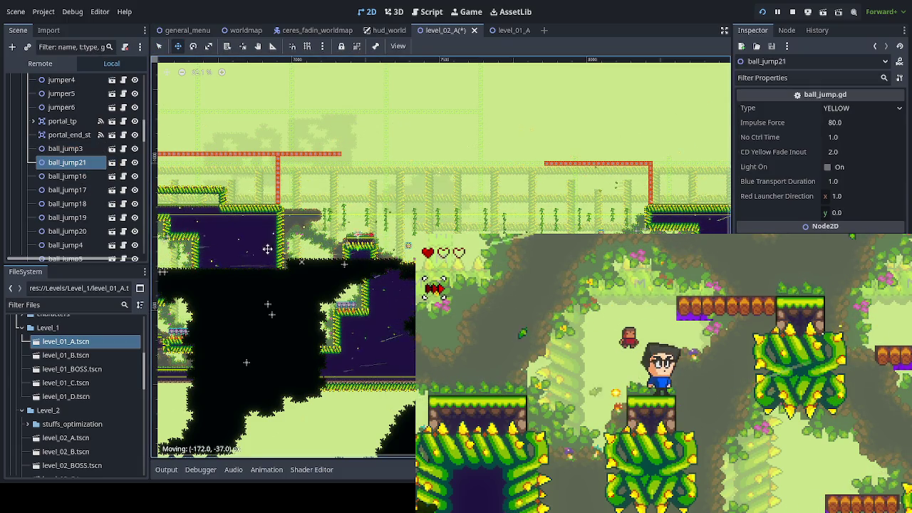
pyautogui.moveTo(297, 294)
pyautogui.mouseDown()
pyautogui.moveTo(288, 327)
pyautogui.moveTo(499, 314)
pyautogui.mouseUp()
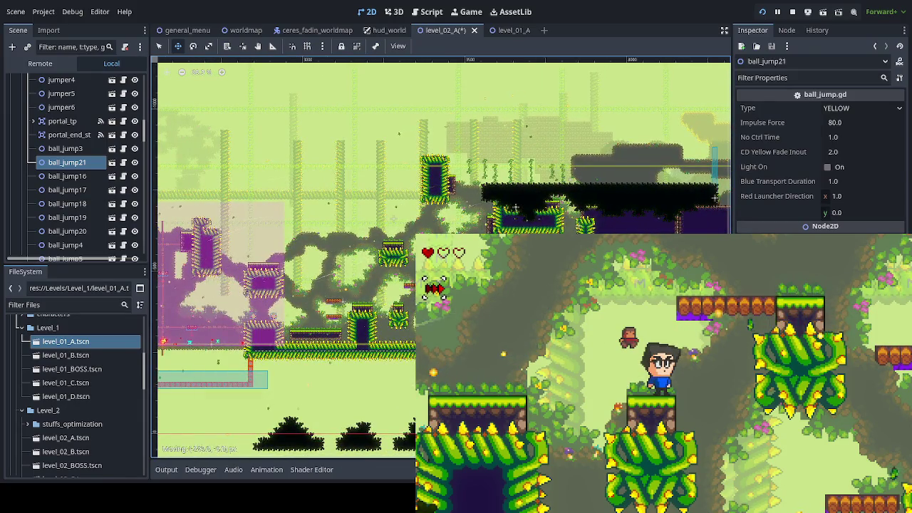
pyautogui.scroll(6, 442, 257)
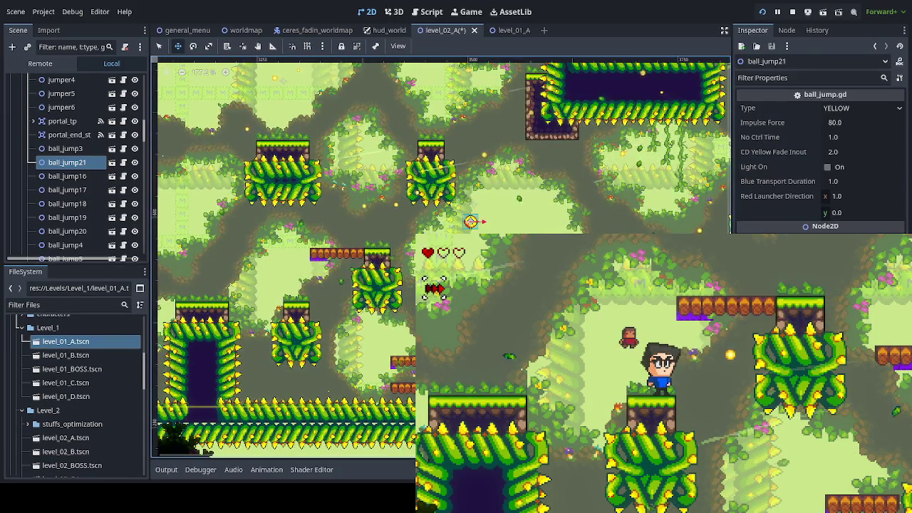
pyautogui.moveTo(463, 314)
pyautogui.mouseDown()
pyautogui.moveTo(334, 294)
pyautogui.moveTo(307, 324)
pyautogui.moveTo(334, 340)
pyautogui.moveTo(316, 339)
pyautogui.moveTo(333, 338)
pyautogui.mouseUp()
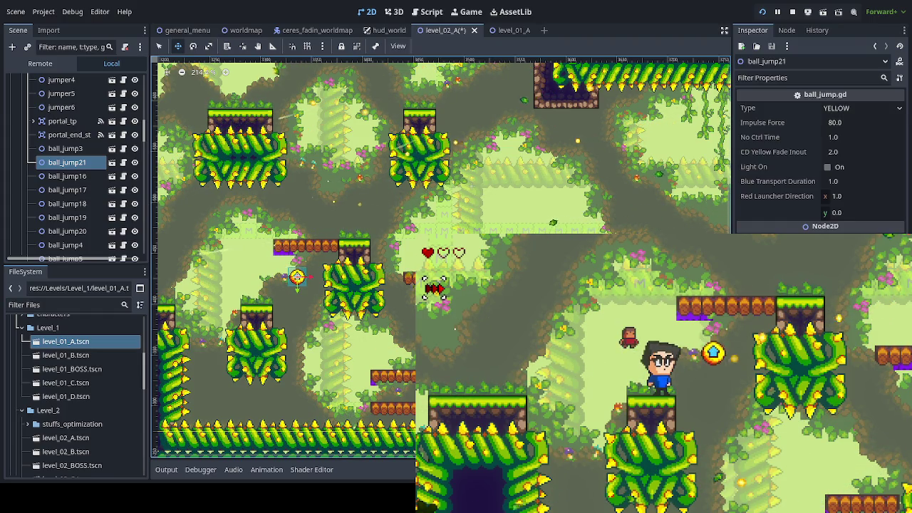
pyautogui.press('Right')
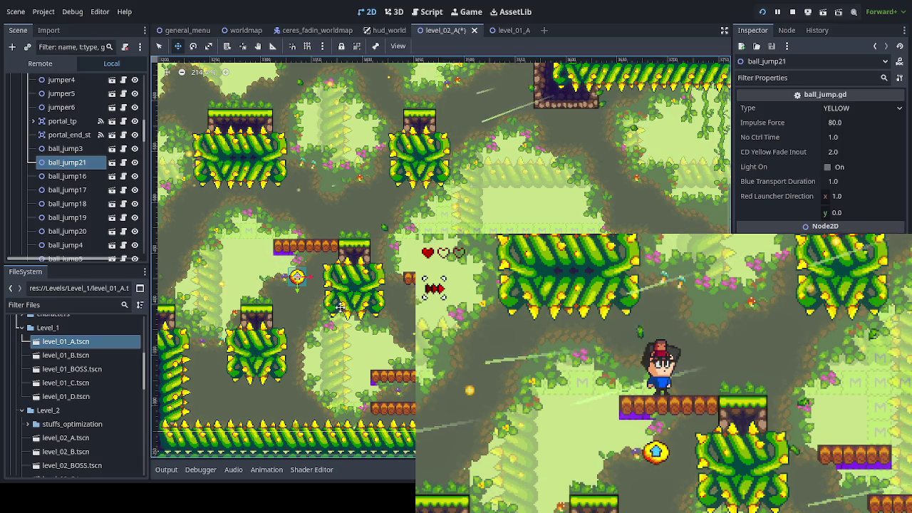
# Save the level and shift ball_jump21 up and to the left of the wooden platform
pyautogui.hotkey('ctrl', 's')
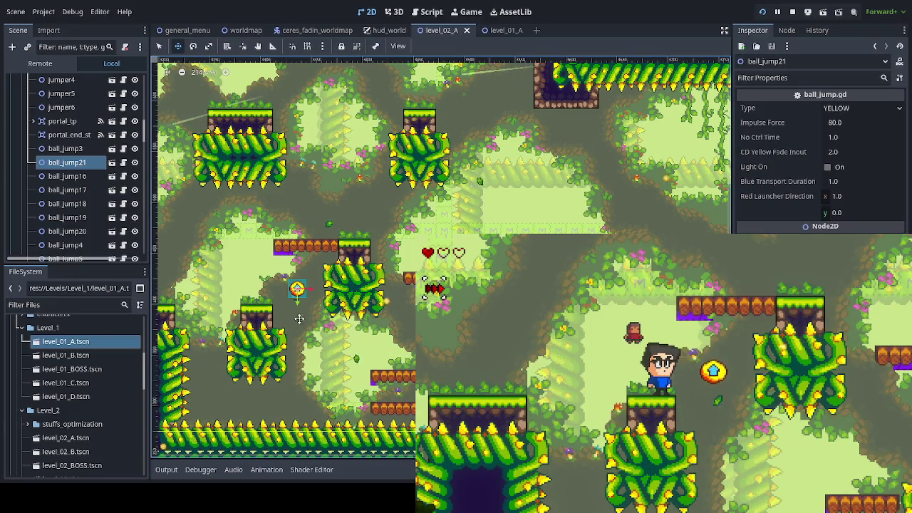
pyautogui.moveTo(324, 314)
pyautogui.mouseDown()
pyautogui.moveTo(274, 277)
pyautogui.moveTo(246, 281)
pyautogui.moveTo(237, 297)
pyautogui.moveTo(284, 288)
pyautogui.mouseUp()
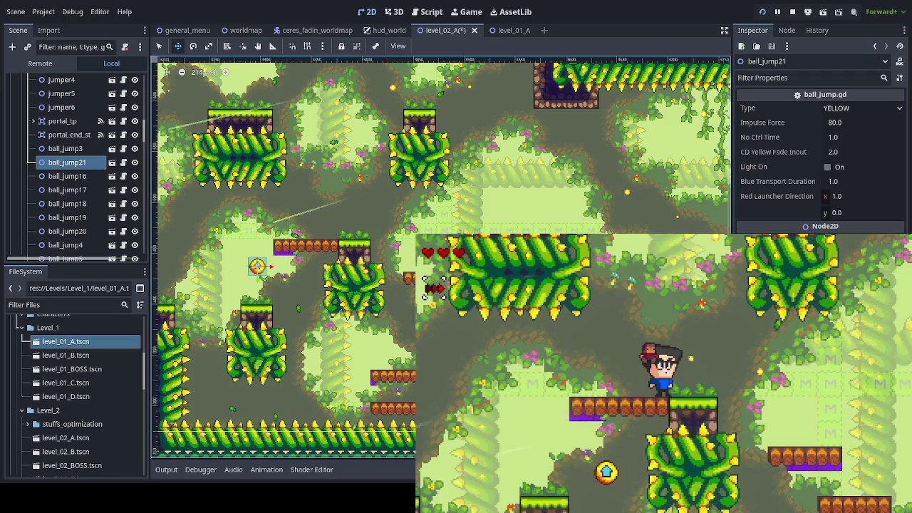
# Nudge ball_jump21 right, save, and place a duplicate, ball_jump22, higher up between the thorn blocks
pyautogui.moveTo(303, 283)
pyautogui.mouseDown()
pyautogui.moveTo(329, 289)
pyautogui.moveTo(343, 304)
pyautogui.mouseUp()
pyautogui.hotkey('ctrl', 's')
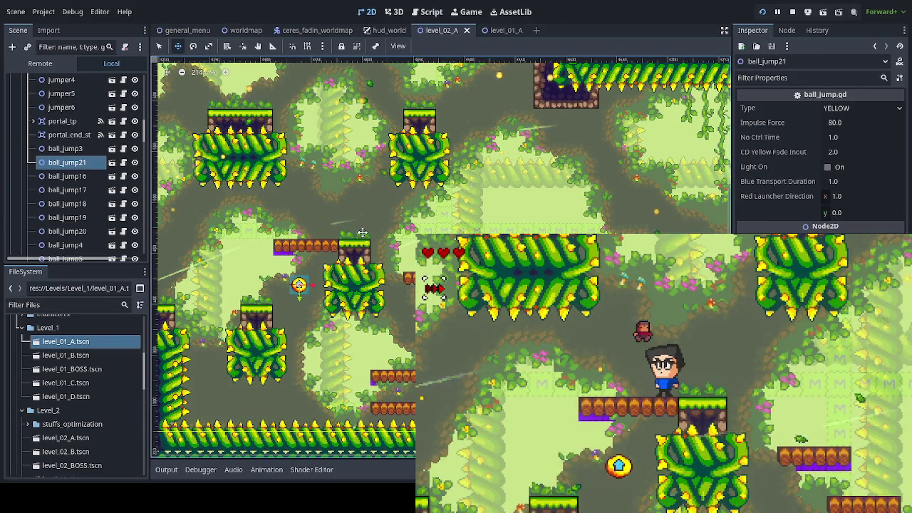
pyautogui.moveTo(407, 231)
pyautogui.mouseDown()
pyautogui.moveTo(387, 290)
pyautogui.moveTo(390, 272)
pyautogui.mouseUp()
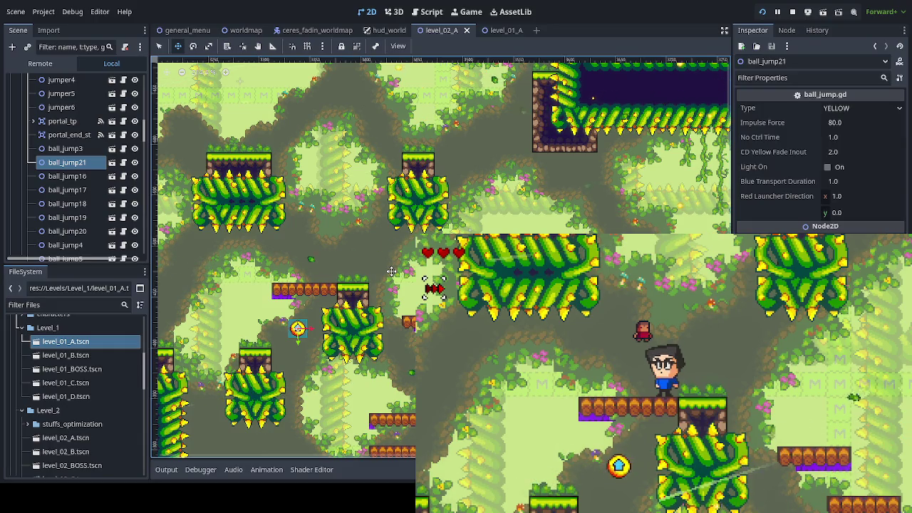
pyautogui.hotkey('ctrl', 'd')
pyautogui.moveTo(359, 285)
pyautogui.mouseDown()
pyautogui.moveTo(396, 207)
pyautogui.moveTo(397, 228)
pyautogui.mouseUp()
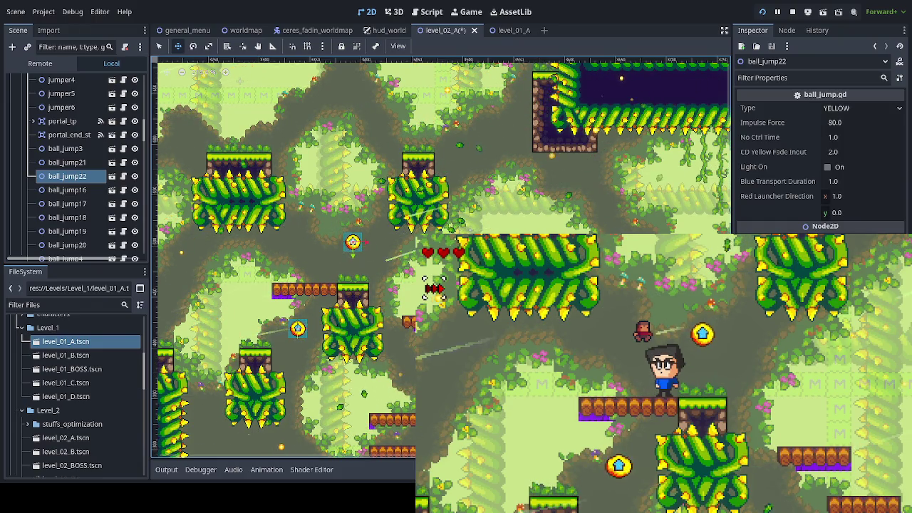
# Add ball_jump23 above ball_jump22, test the launcher chain in-game, then delete ball_jump23
pyautogui.press('space')
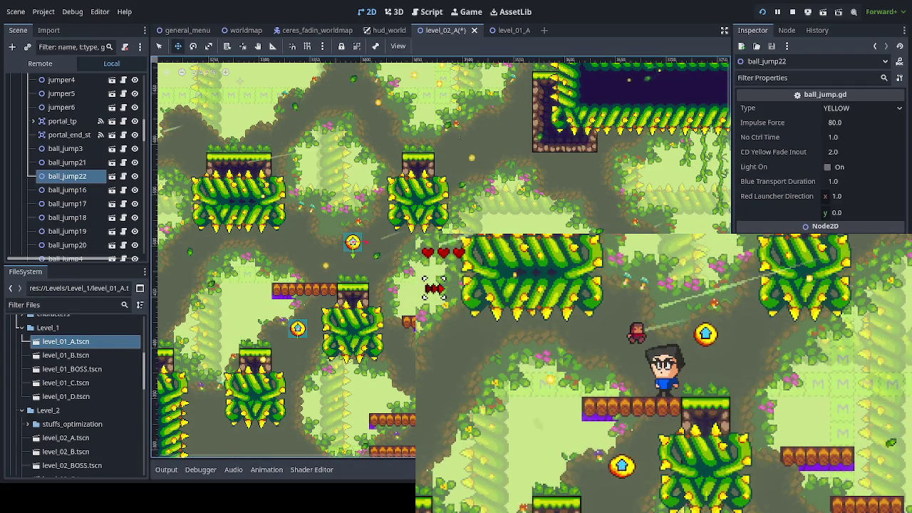
pyautogui.moveTo(381, 257); pyautogui.dragTo(383, 287)
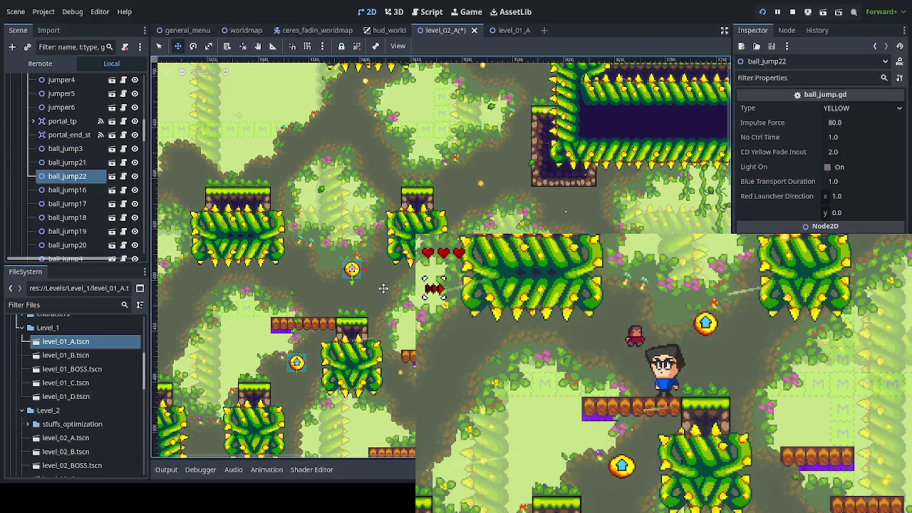
pyautogui.press('Right')
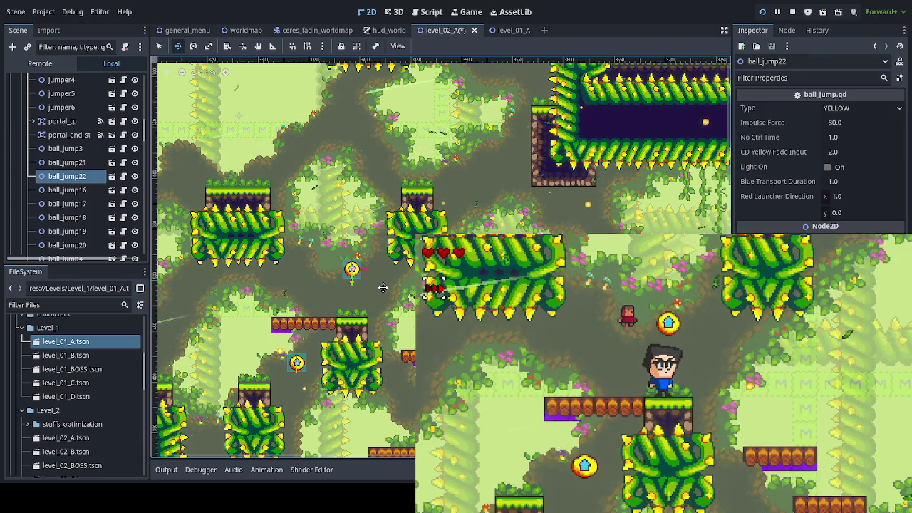
pyautogui.hotkey('ctrl', 'd')
pyautogui.moveTo(382, 287); pyautogui.dragTo(391, 226)
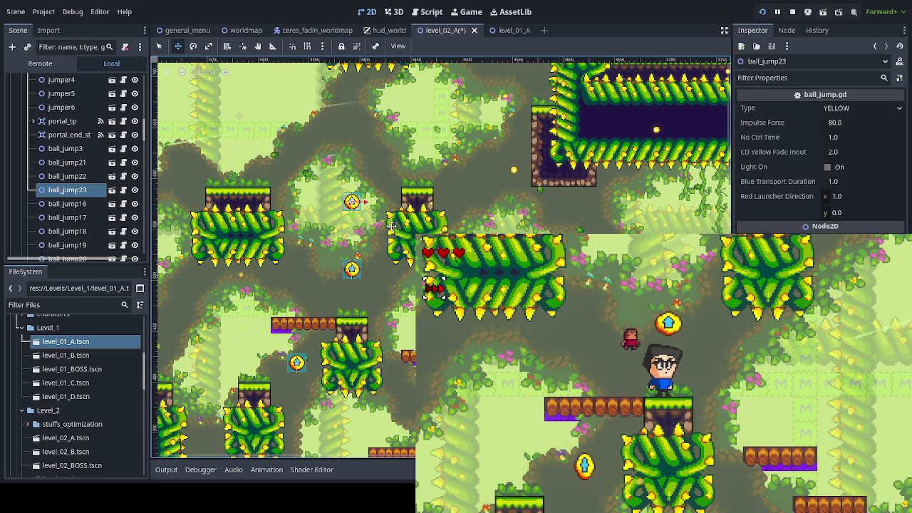
pyautogui.press('space')
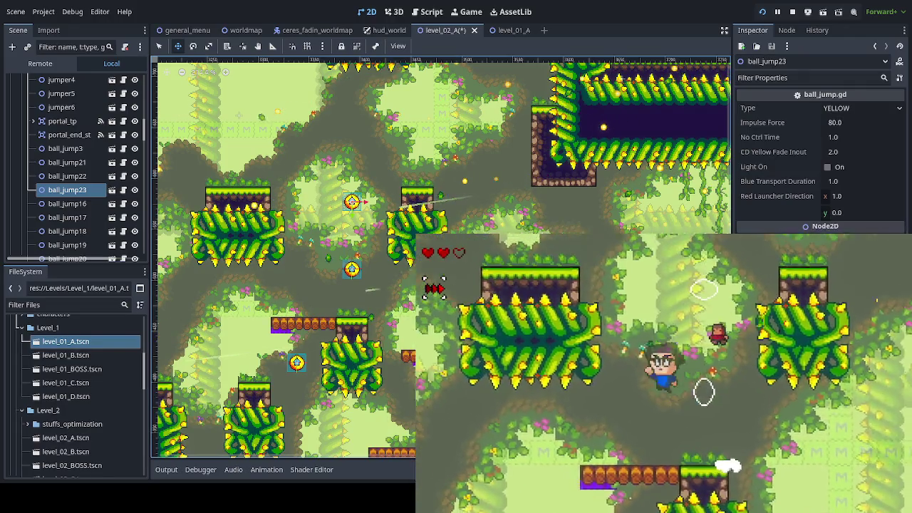
pyautogui.press('space')
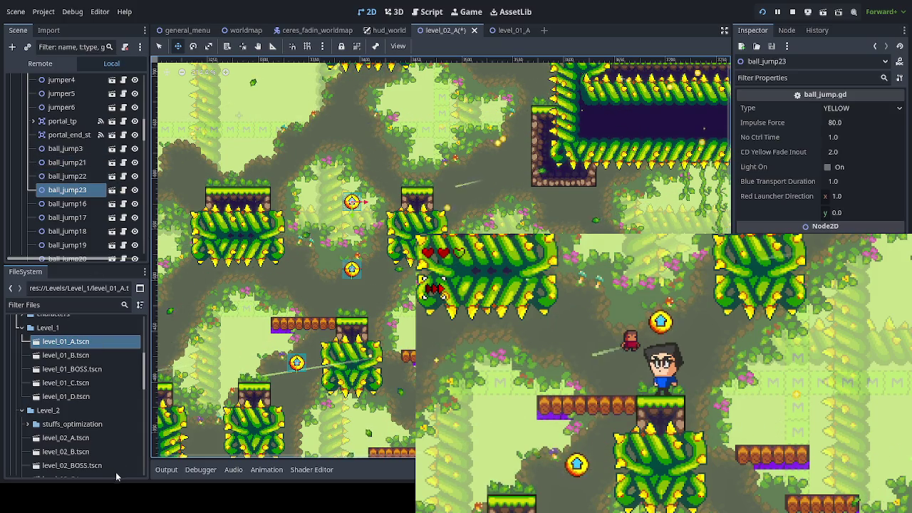
pyautogui.press('Delete')
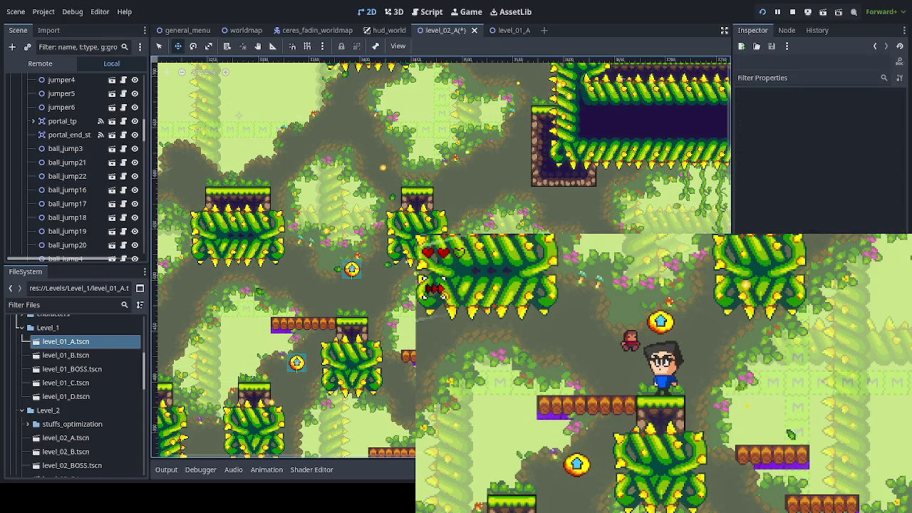
# Select the layer_1 TileMapLayer in the Scene dock so the refac_forest tile palette appears
pyautogui.scroll(10, 104, 198)
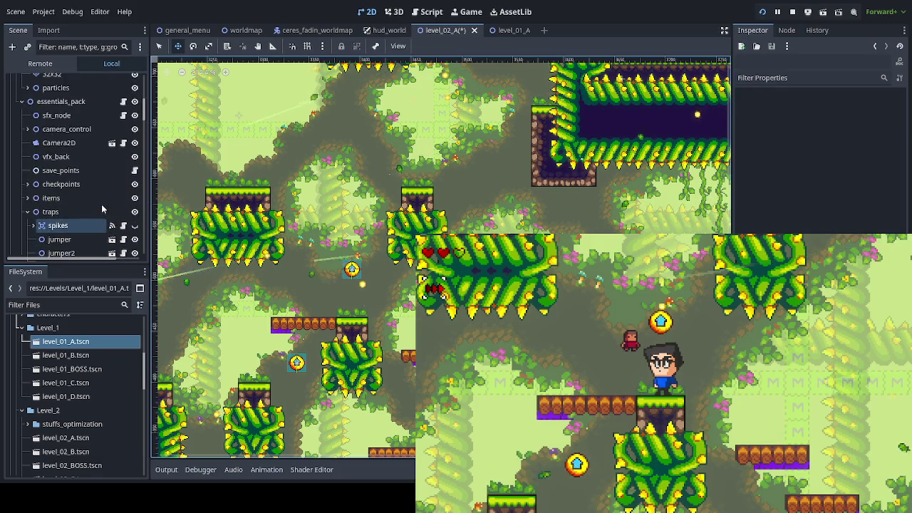
pyautogui.scroll(2, 101, 204)
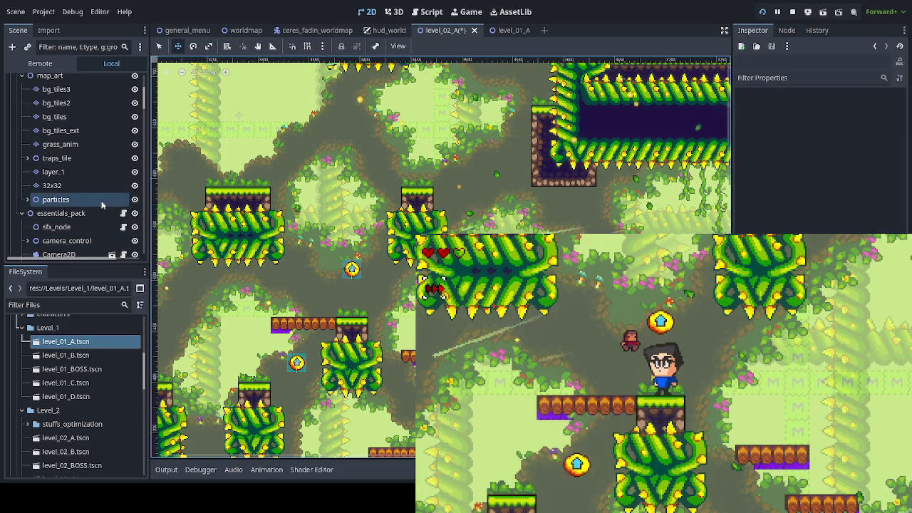
pyautogui.scroll(-10, 102, 204)
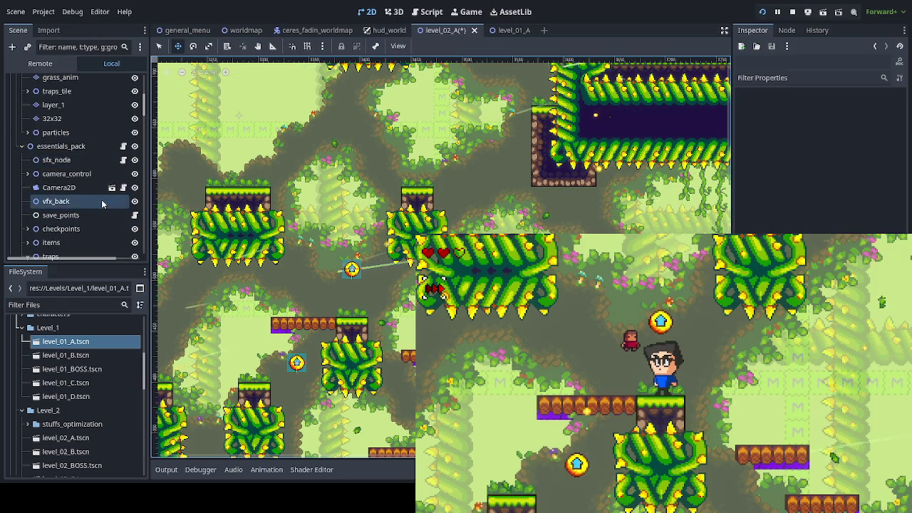
pyautogui.scroll(-10, 101, 198)
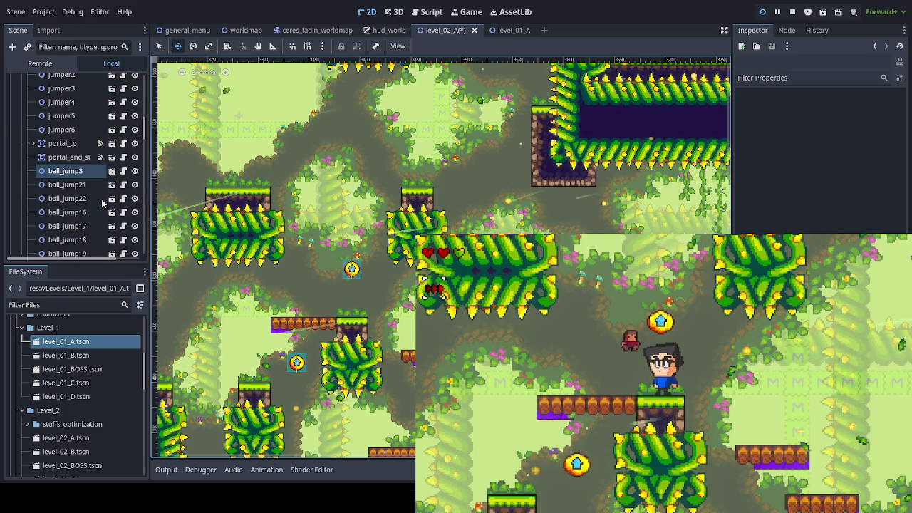
pyautogui.scroll(-10, 101, 202)
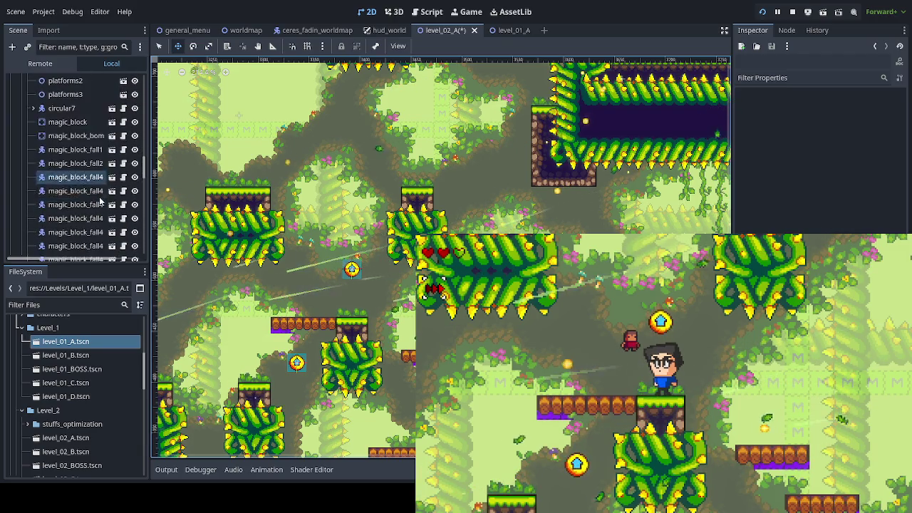
pyautogui.moveTo(145, 186)
pyautogui.mouseDown()
pyautogui.moveTo(142, 82)
pyautogui.moveTo(139, 100)
pyautogui.mouseUp()
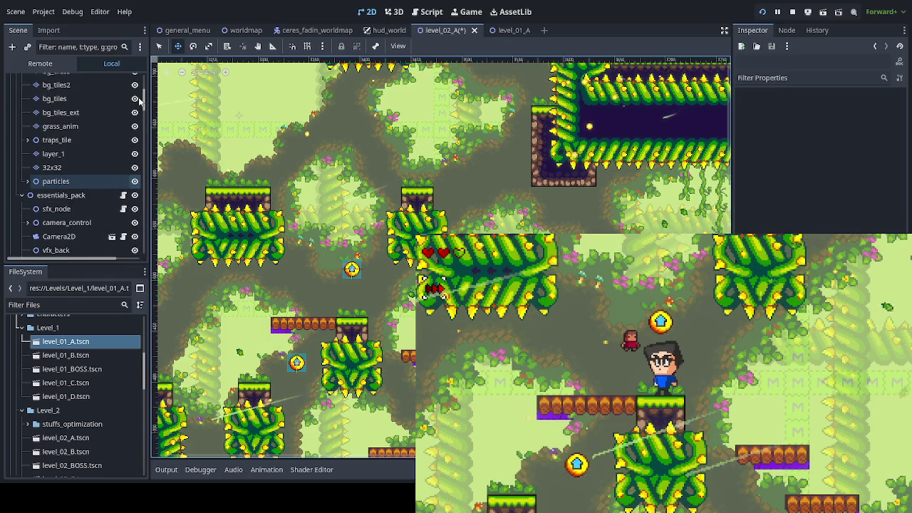
pyautogui.press('Up')
pyautogui.scroll(1, 139, 100)
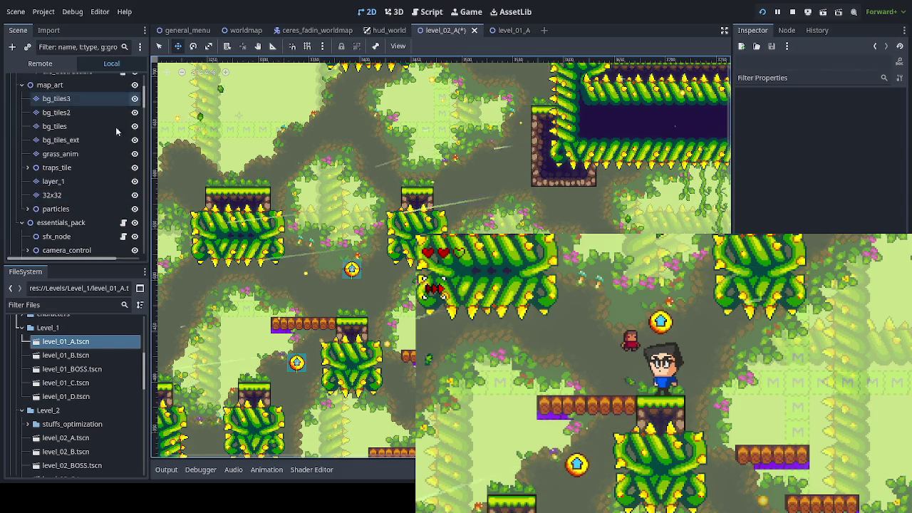
pyautogui.click(78, 179)
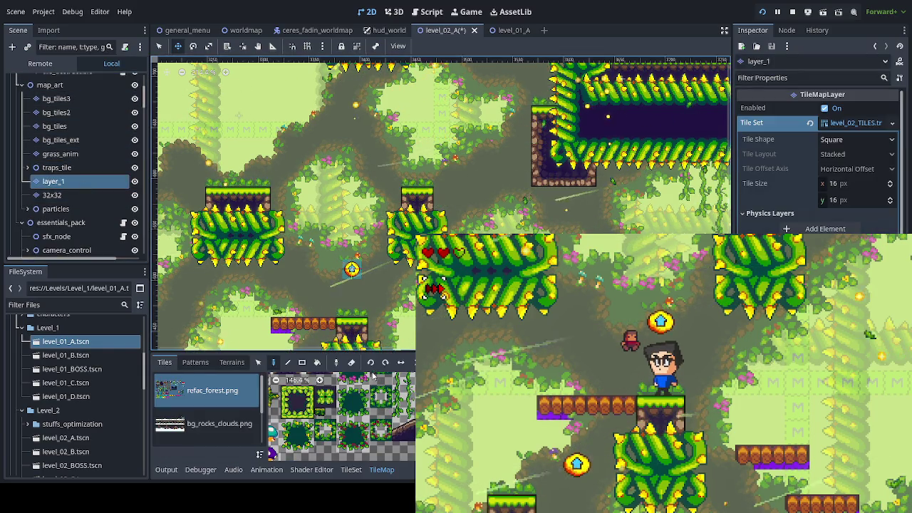
# Leave move mode and paint a barrel-tile platform between the upper spike blocks on layer_1
pyautogui.scroll(-5, 342, 416)
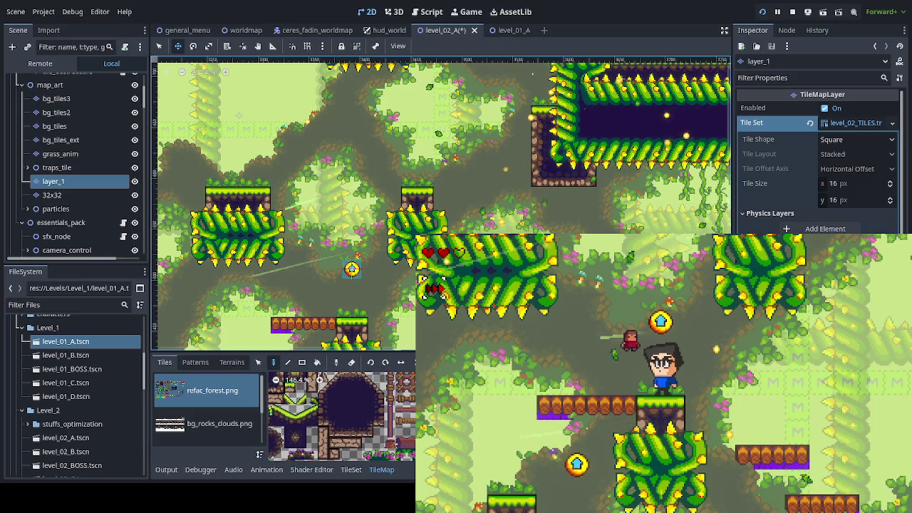
pyautogui.scroll(3, 385, 419)
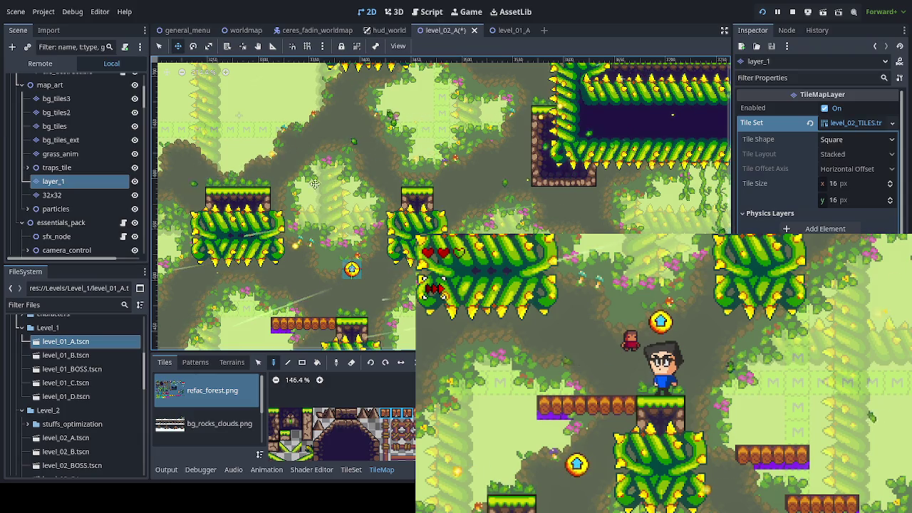
pyautogui.click(159, 45)
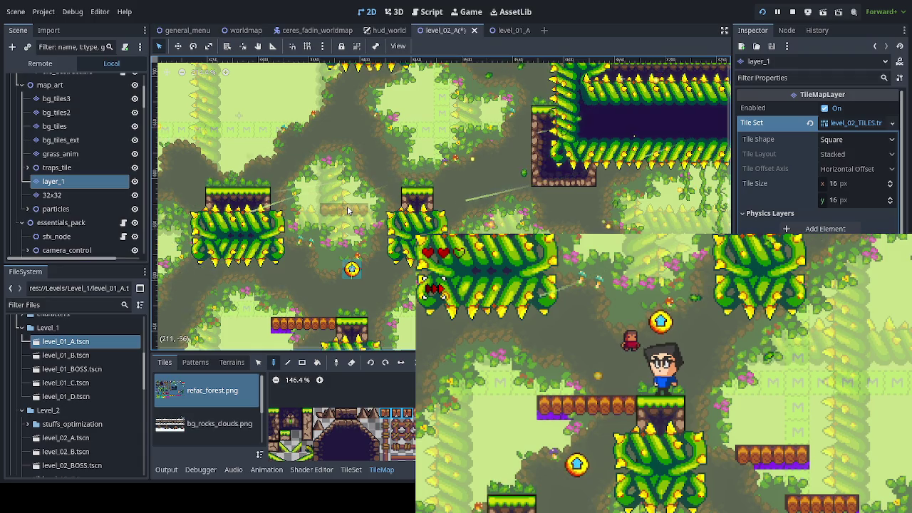
pyautogui.click(347, 210)
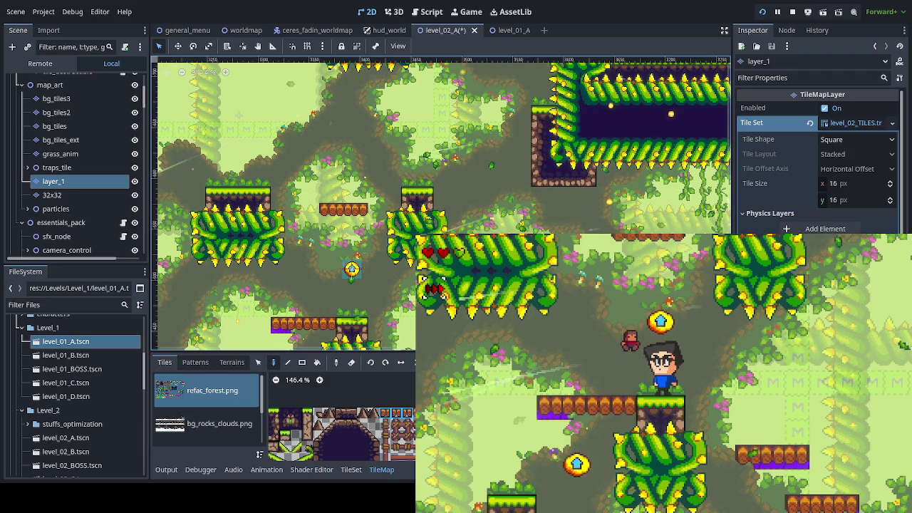
# Jump the player onto the new barrel platform in the running game and pan to check
pyautogui.press('space')
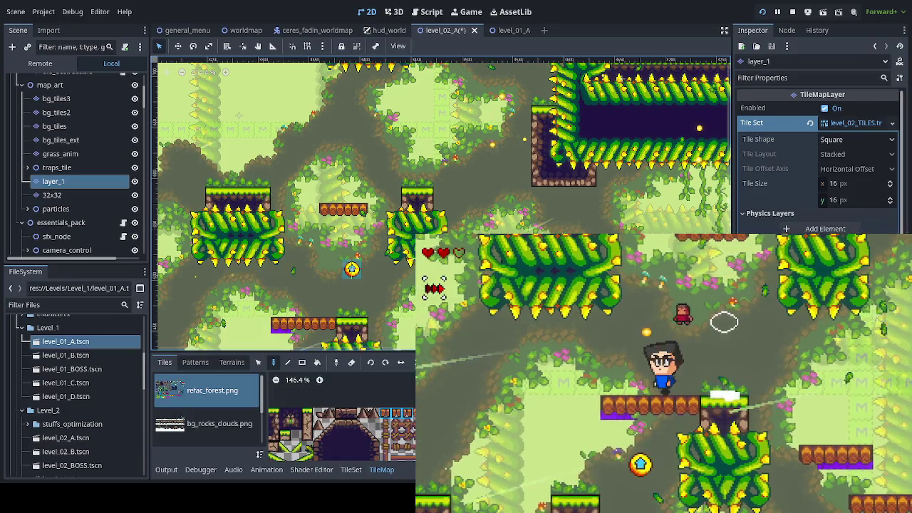
pyautogui.press('space')
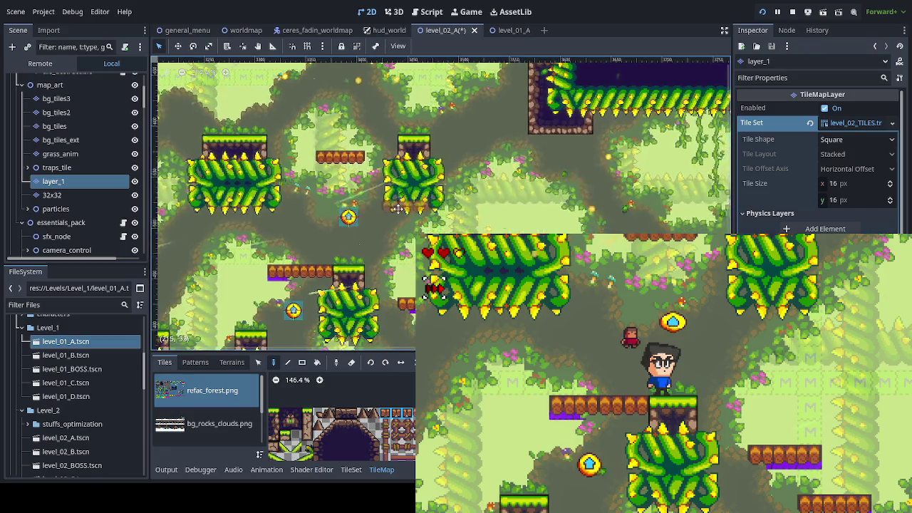
pyautogui.moveTo(402, 263); pyautogui.dragTo(364, 266)
pyautogui.moveTo(312, 205); pyautogui.dragTo(349, 278)
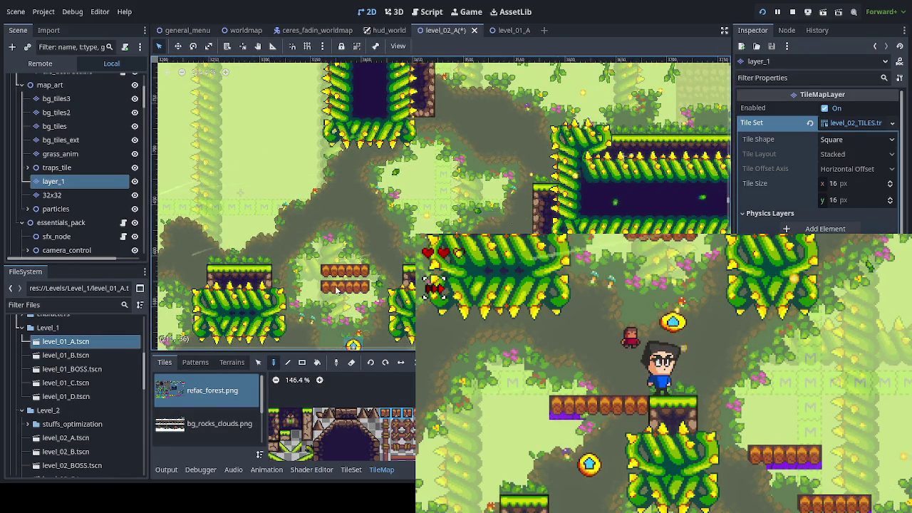
pyautogui.moveTo(393, 276)
pyautogui.mouseDown()
pyautogui.moveTo(403, 181)
pyautogui.moveTo(387, 148)
pyautogui.mouseUp()
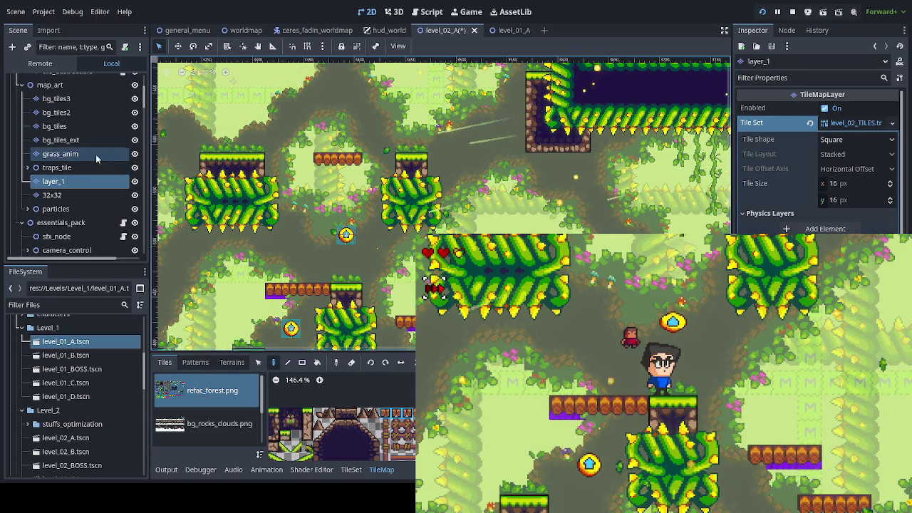
pyautogui.scroll(5, 141, 106)
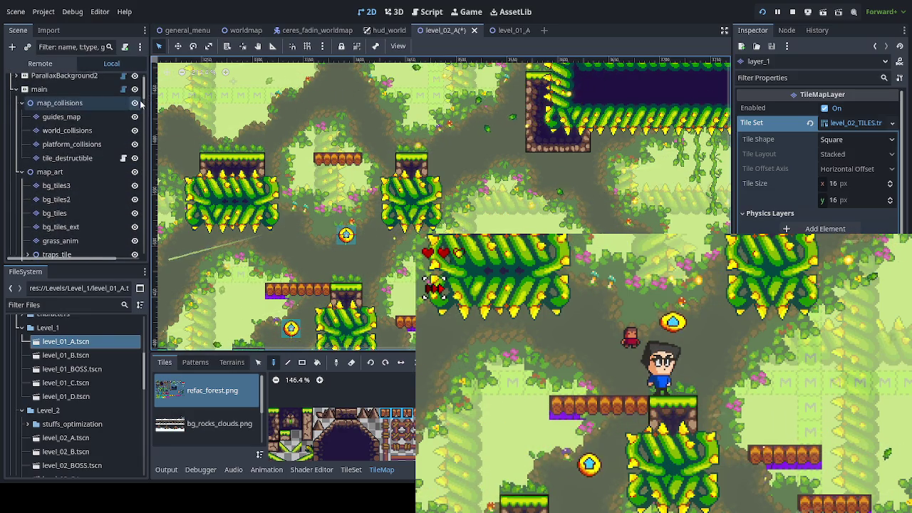
# Inspect the world_collisions and platform_collisions tile layers
pyautogui.click(105, 130)
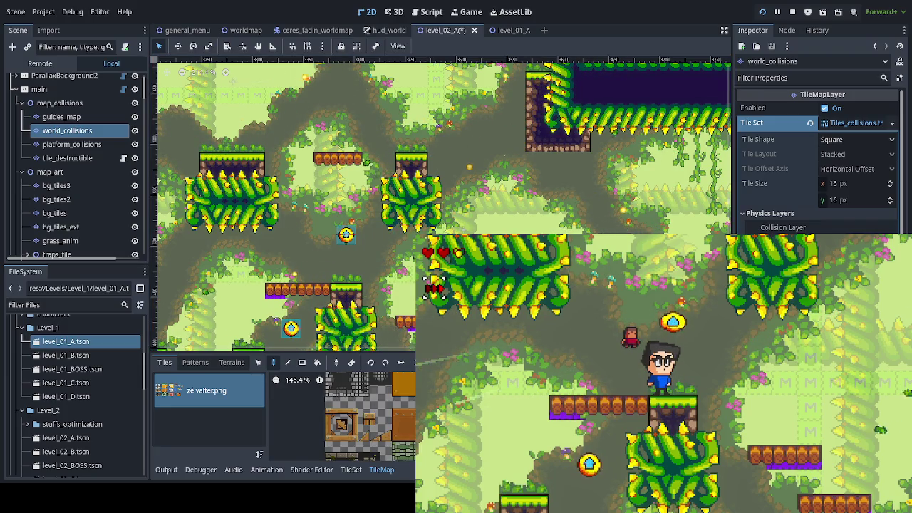
pyautogui.click(71, 143)
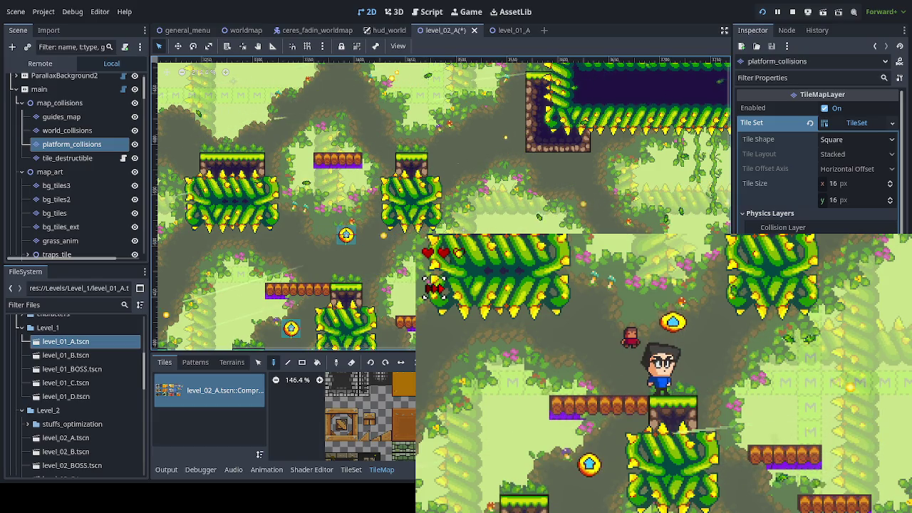
pyautogui.press('Down')
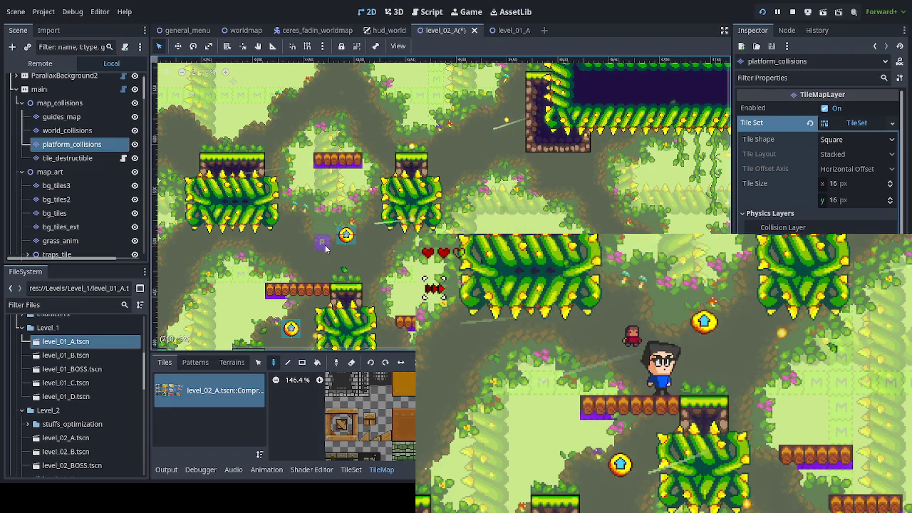
# Select the ball_jump22 launcher in the viewport and delete it
pyautogui.click(344, 236)
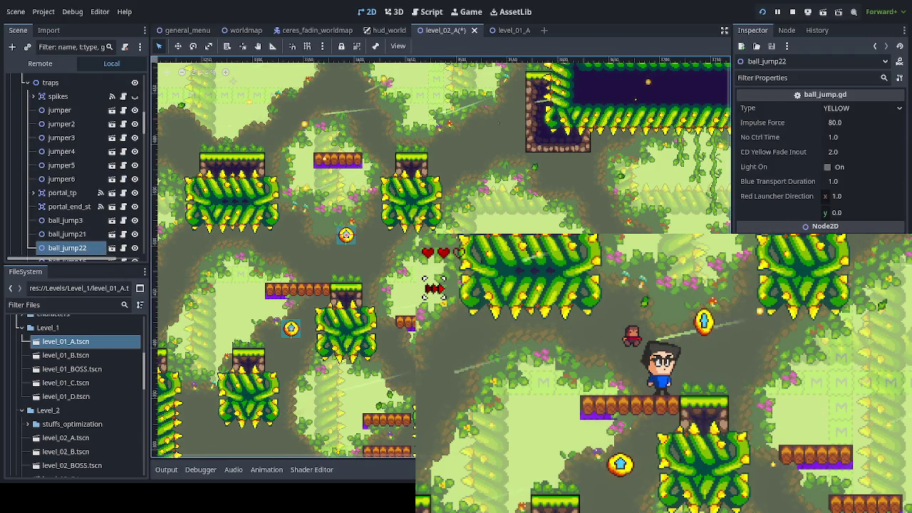
pyautogui.press('Delete')
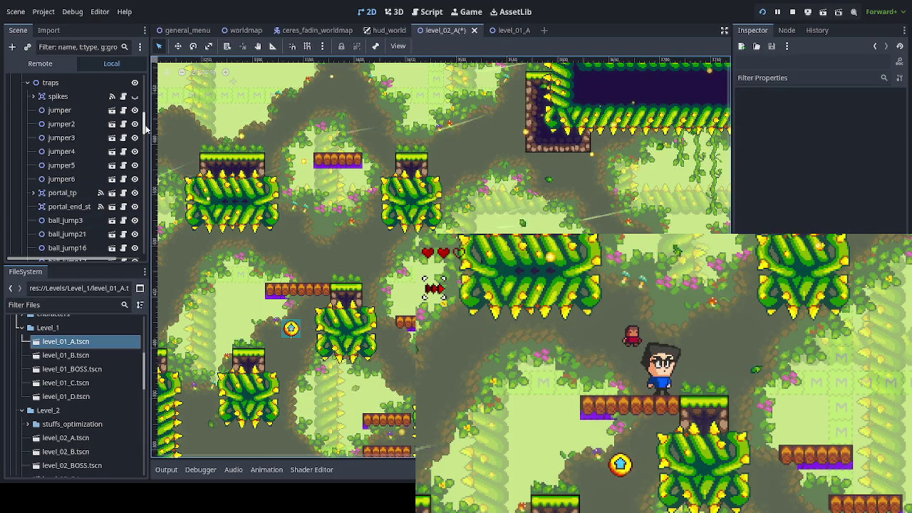
pyautogui.scroll(5, 145, 95)
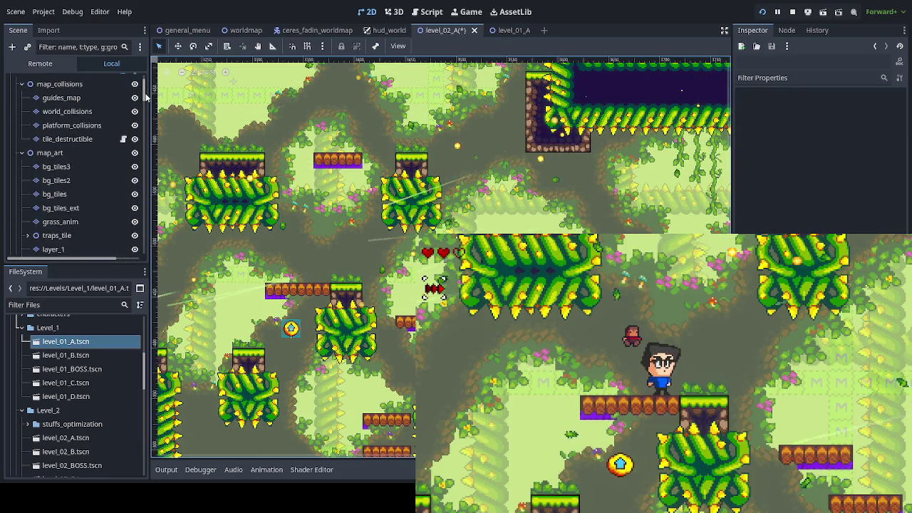
pyautogui.scroll(-1, 145, 97)
pyautogui.scroll(-1, 144, 97)
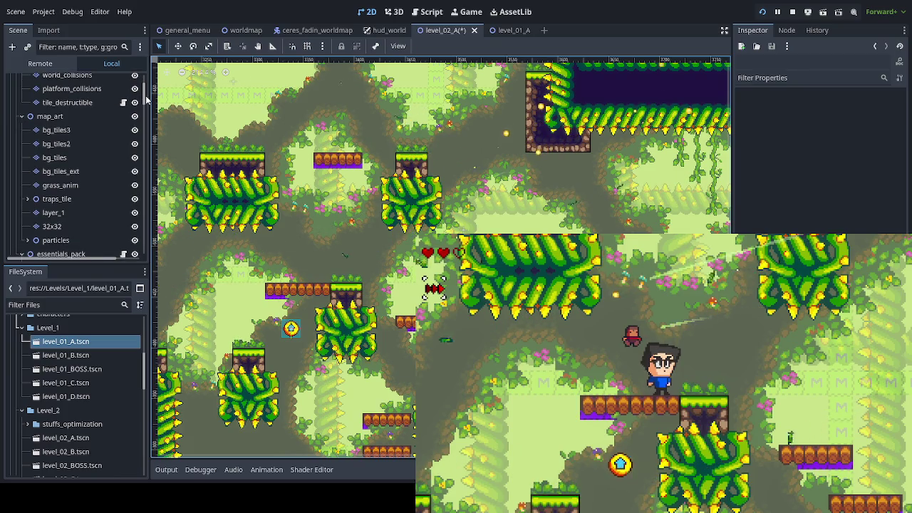
# On layer_1, paint barrel platform rows in the lower area and the upper gap
pyautogui.click(70, 214)
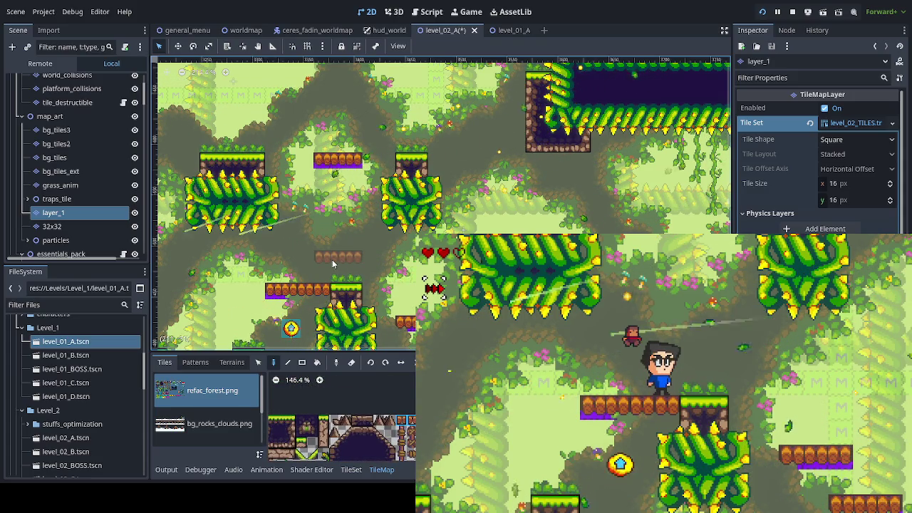
pyautogui.click(331, 259)
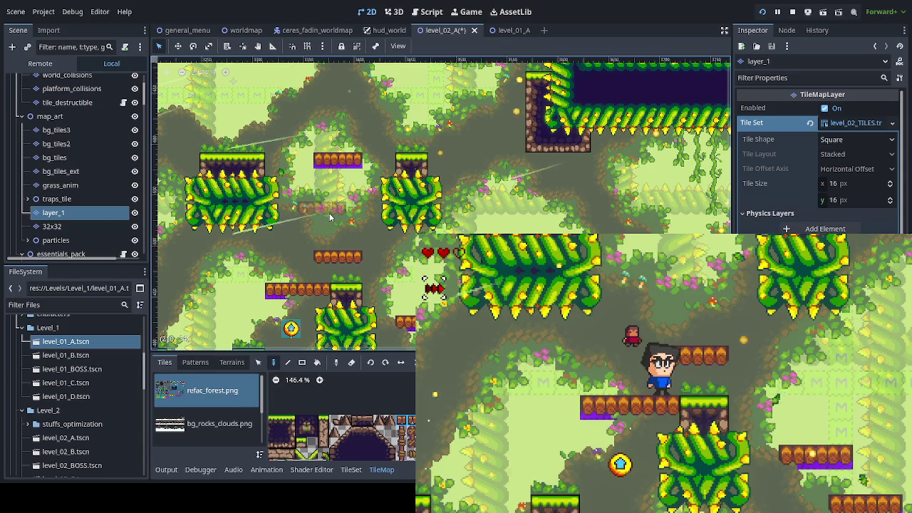
pyautogui.click(308, 218)
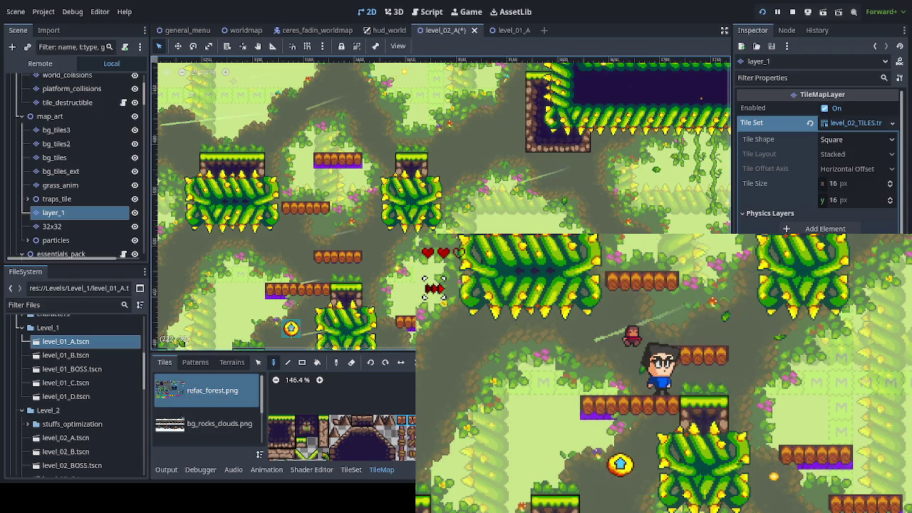
pyautogui.moveTo(446, 123); pyautogui.dragTo(419, 208)
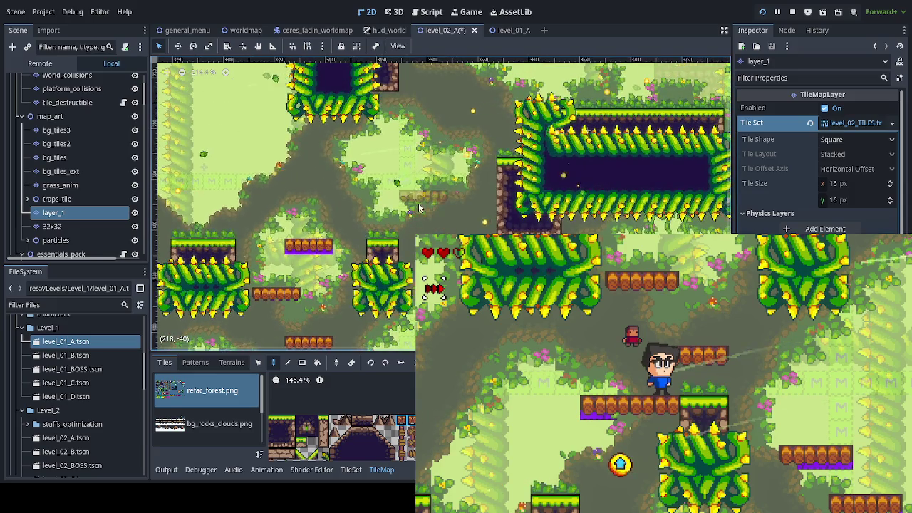
pyautogui.click(435, 210)
pyautogui.click(436, 209)
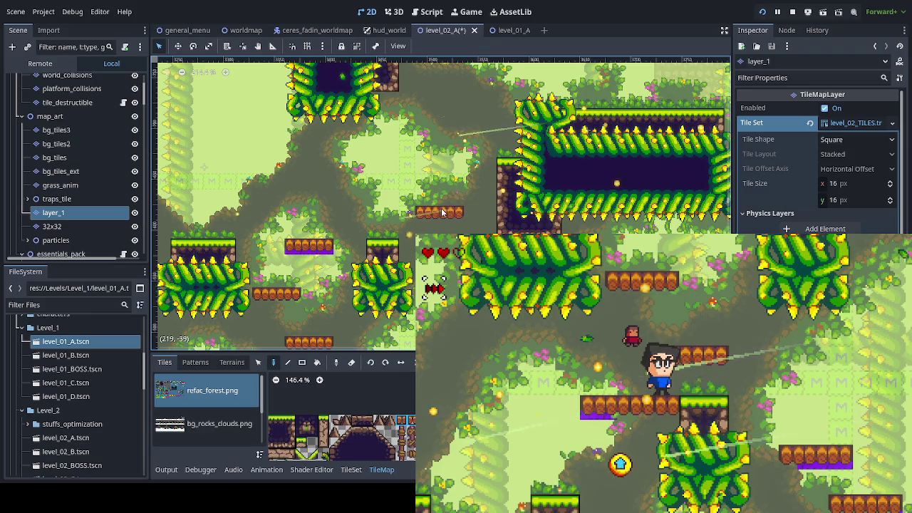
# Add a higher barrel platform and another barrel row, then zoom to inspect them
pyautogui.click(471, 164)
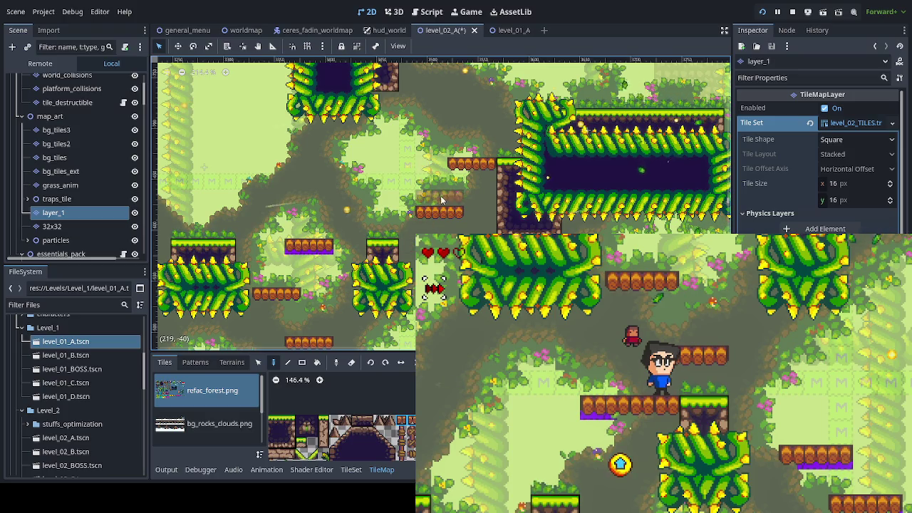
pyautogui.moveTo(440, 195); pyautogui.dragTo(408, 278)
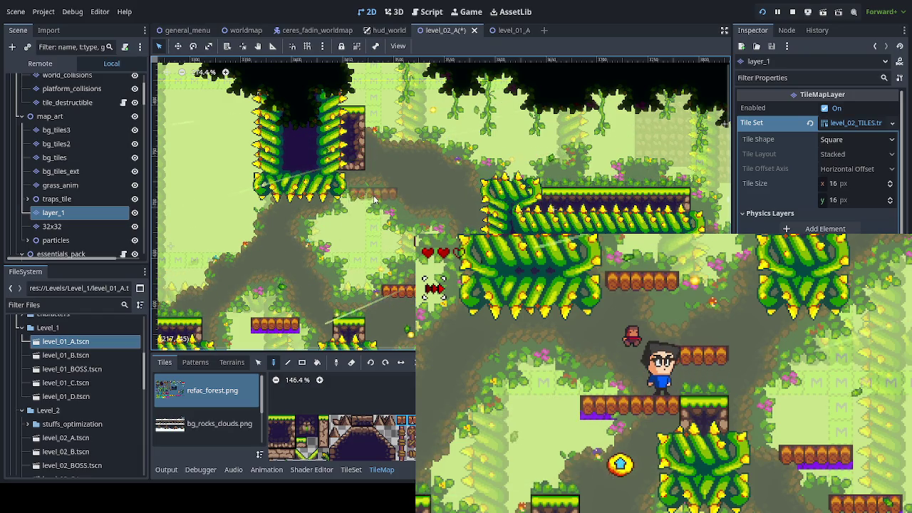
pyautogui.moveTo(390, 200); pyautogui.dragTo(421, 200)
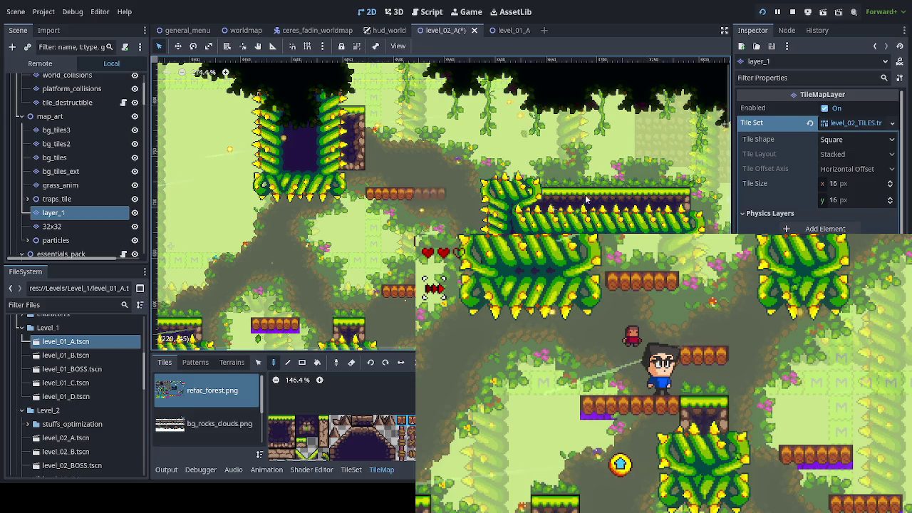
pyautogui.scroll(3, 458, 213)
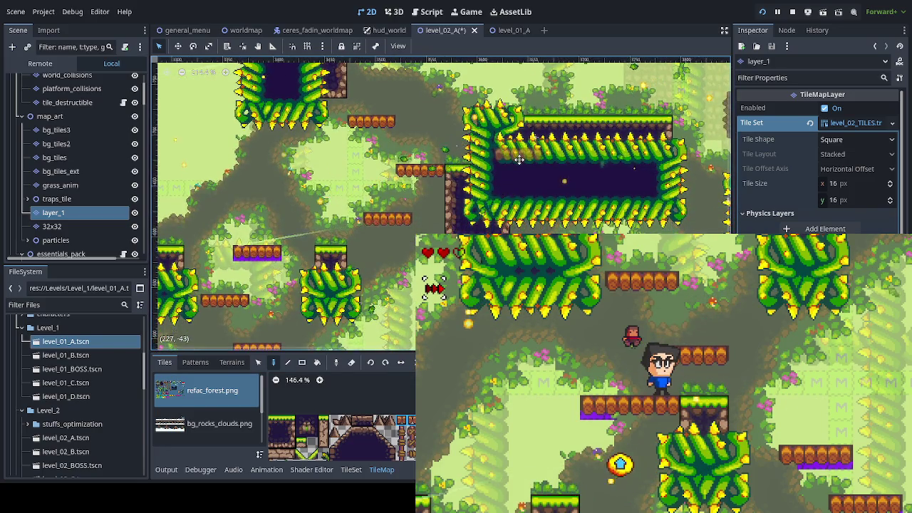
pyautogui.scroll(-5, 458, 213)
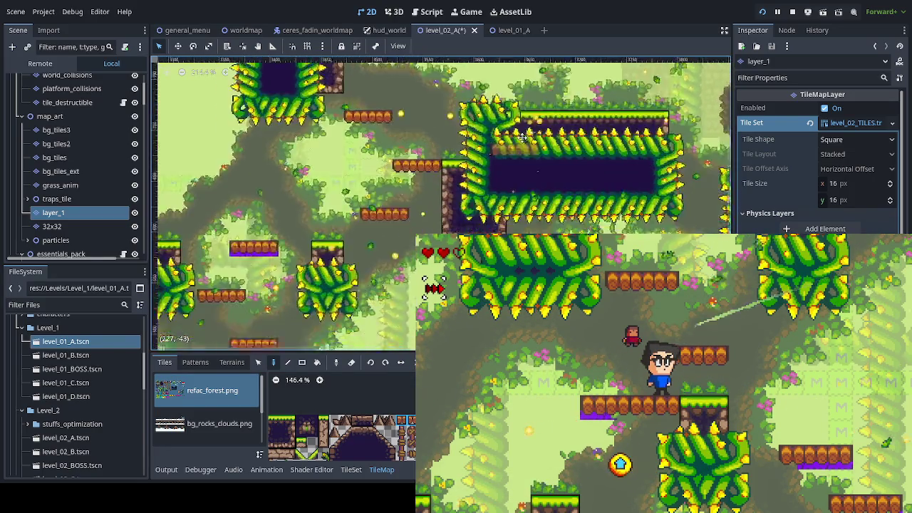
pyautogui.scroll(5, 182, 117)
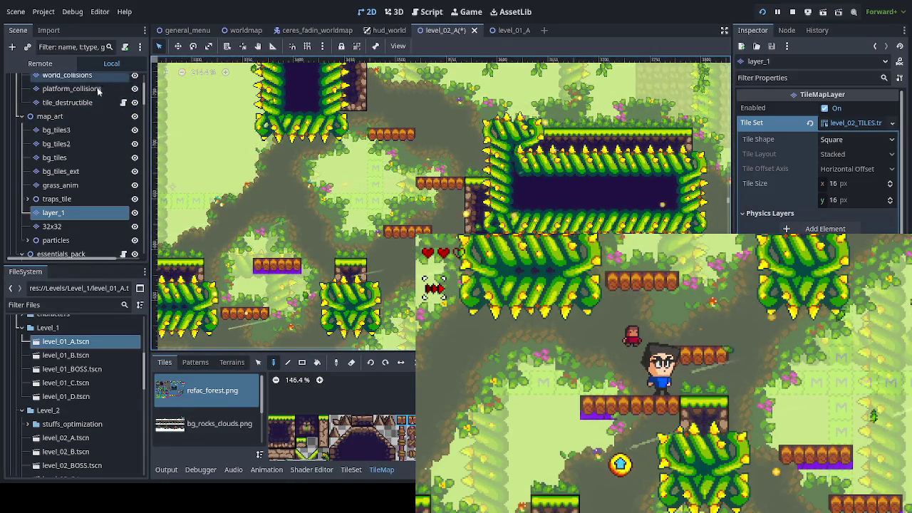
# Switch editing to the platform_collisions layer and zoom out to view the new barrel platforms
pyautogui.click(71, 88)
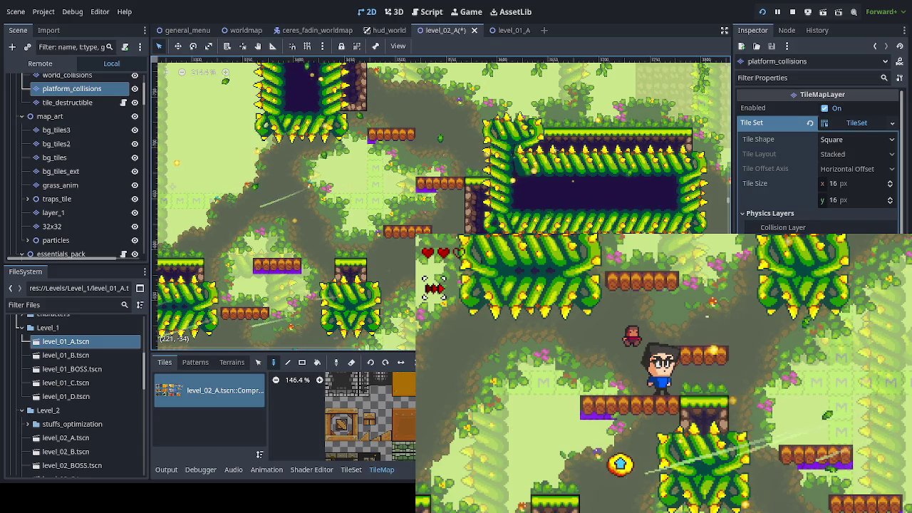
pyautogui.scroll(-2, 411, 258)
pyautogui.scroll(-2, 413, 256)
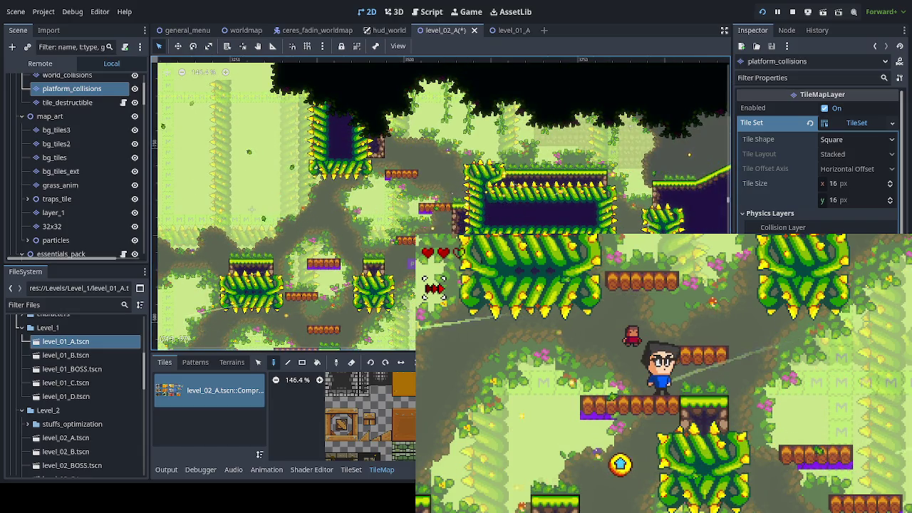
pyautogui.moveTo(412, 251); pyautogui.dragTo(362, 202)
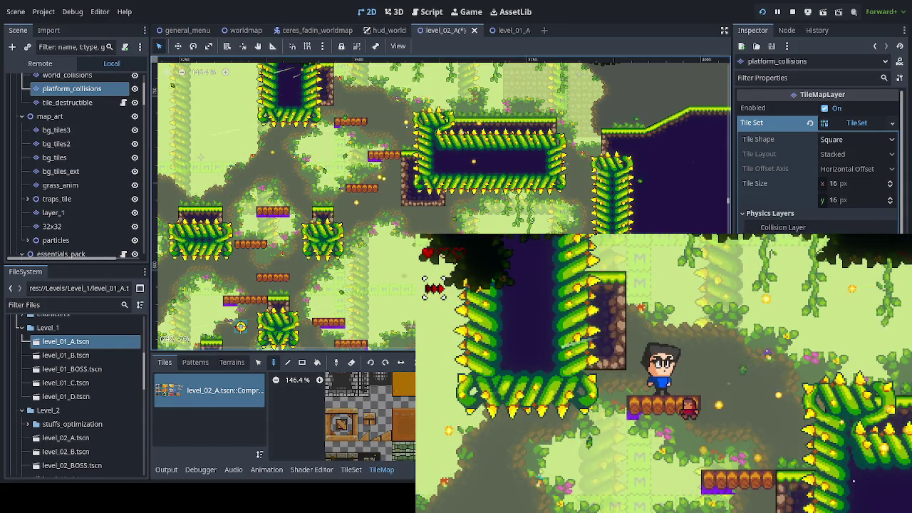
pyautogui.scroll(-3, 351, 262)
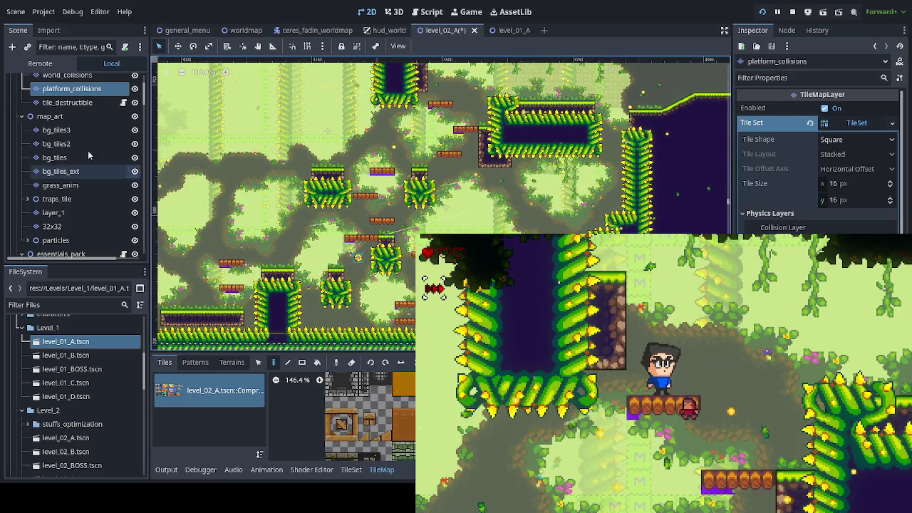
pyautogui.click(50, 116)
# Select ball_jump21 and briefly hide the map art to check collisions
pyautogui.click(360, 259)
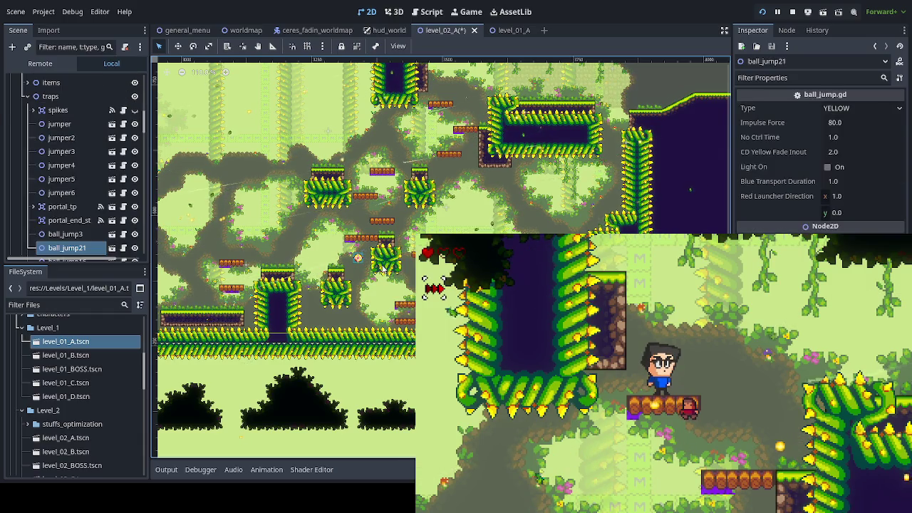
pyautogui.scroll(3, 361, 261)
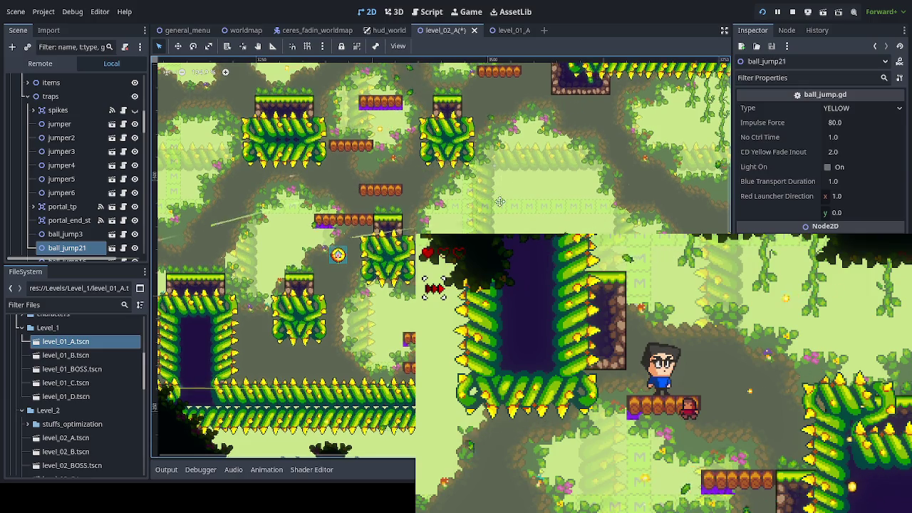
pyautogui.scroll(3, 362, 263)
pyautogui.hscroll(1, 362, 264)
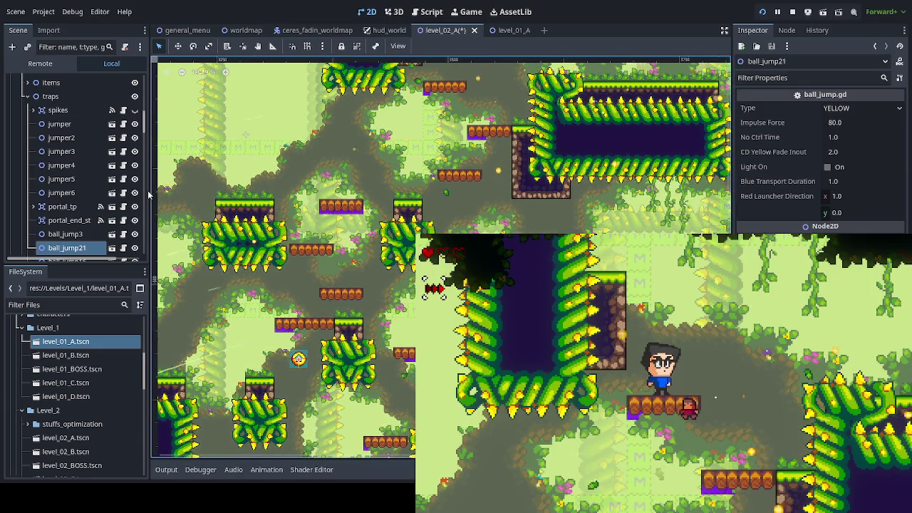
pyautogui.scroll(5, 128, 193)
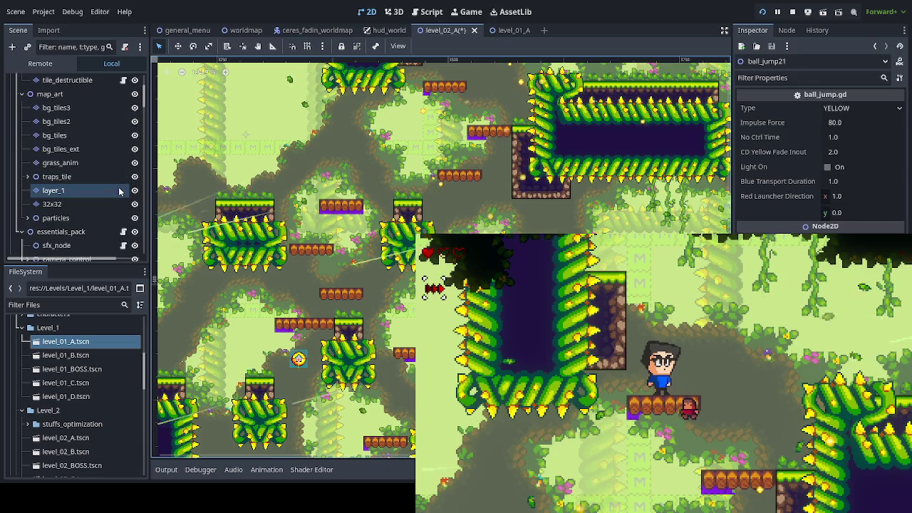
pyautogui.click(135, 94)
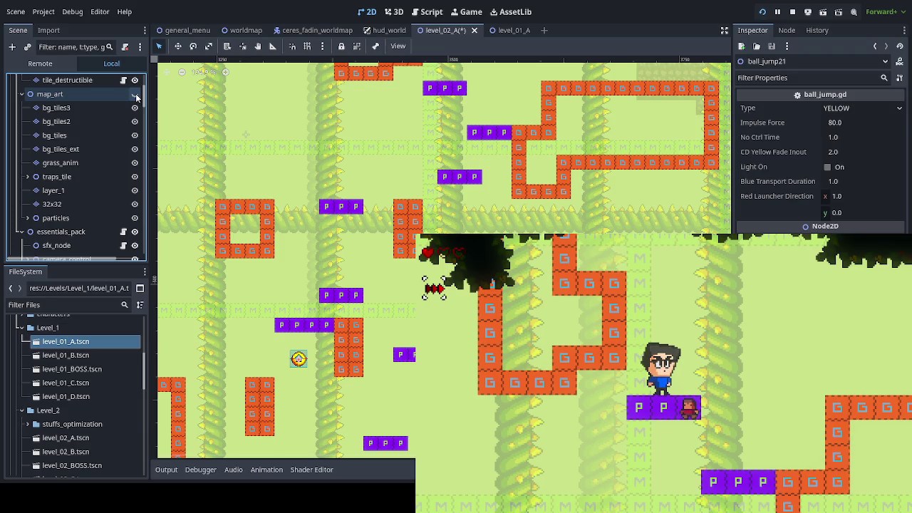
pyautogui.click(135, 94)
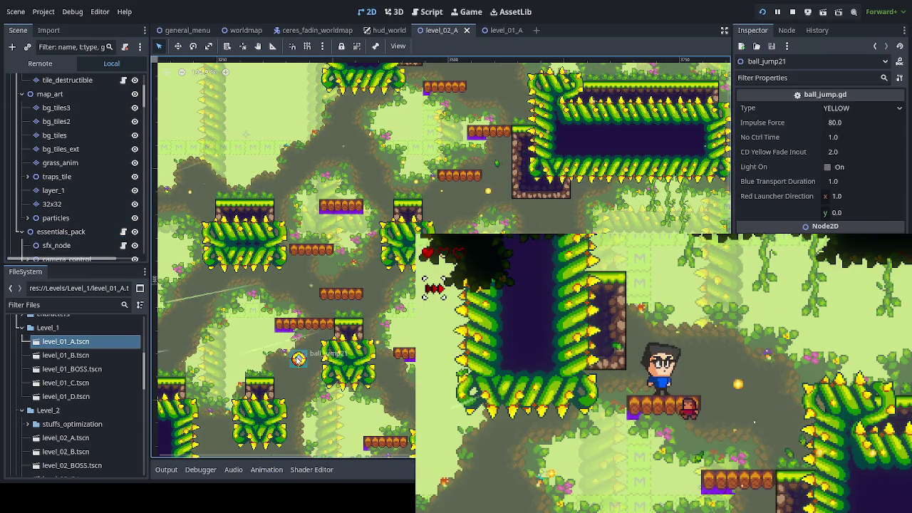
# Duplicate ball_jump21 as ball_jump22 and move it beside the spike pit
pyautogui.click(100, 232)
pyautogui.click(367, 265)
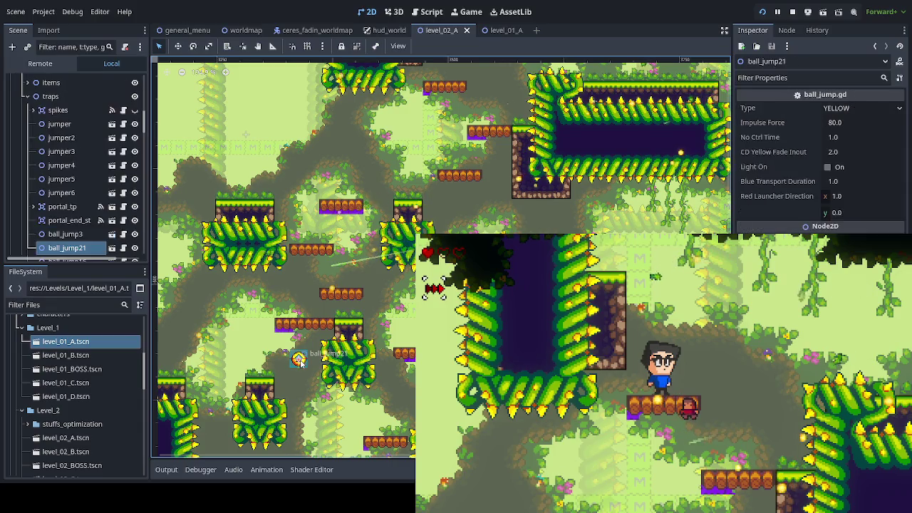
pyautogui.hotkey('ctrl', 'd')
pyautogui.press('w')
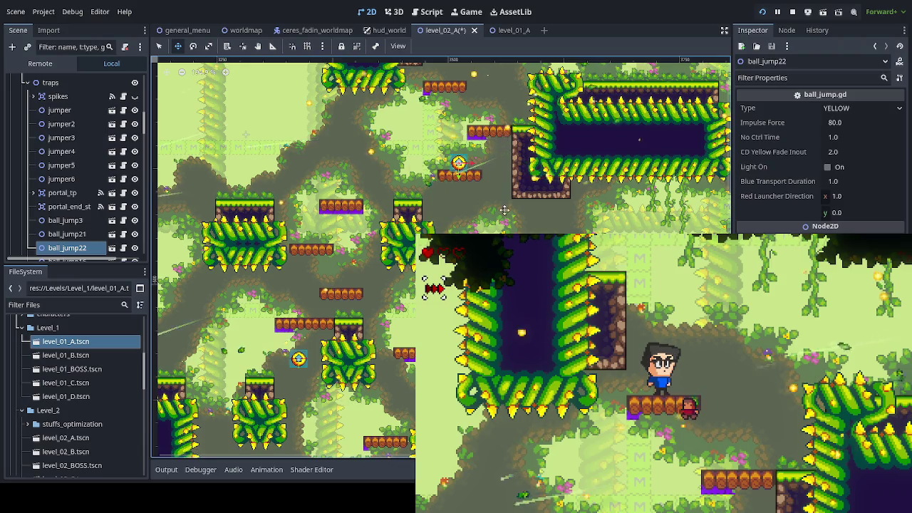
pyautogui.scroll(3, 370, 314)
pyautogui.moveTo(380, 327)
pyautogui.mouseDown()
pyautogui.moveTo(427, 231)
pyautogui.moveTo(438, 226)
pyautogui.mouseUp()
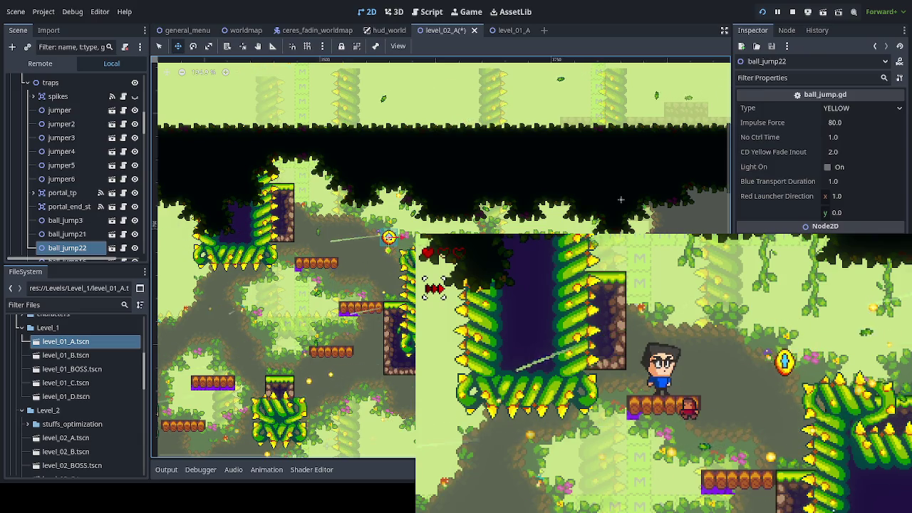
# Playtest jumping past the new launcher and save the level scene
pyautogui.press('Right')
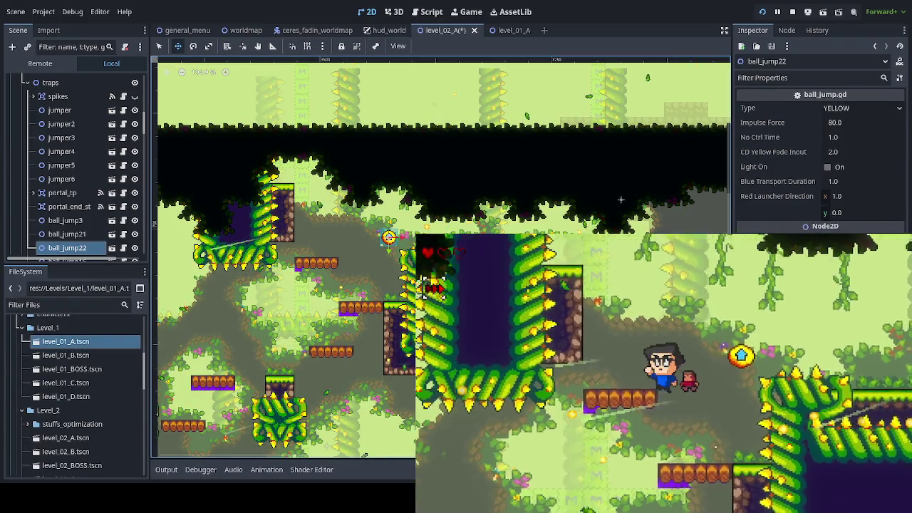
pyautogui.press('space')
pyautogui.press('Left')
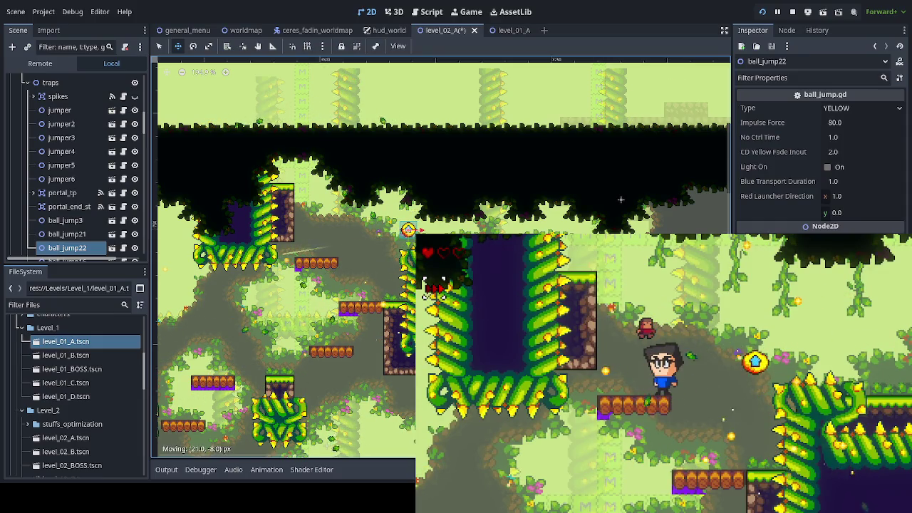
pyautogui.hotkey('ctrl', 's')
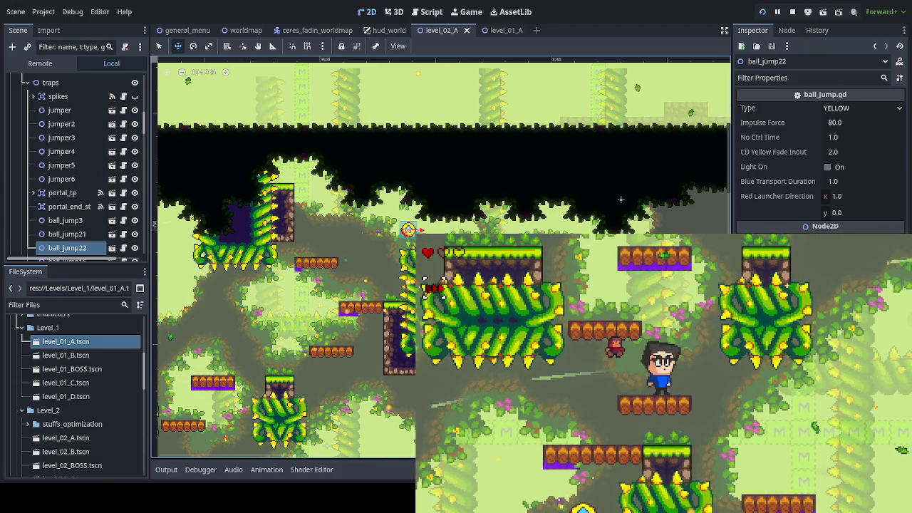
pyautogui.scroll(5, 620, 199)
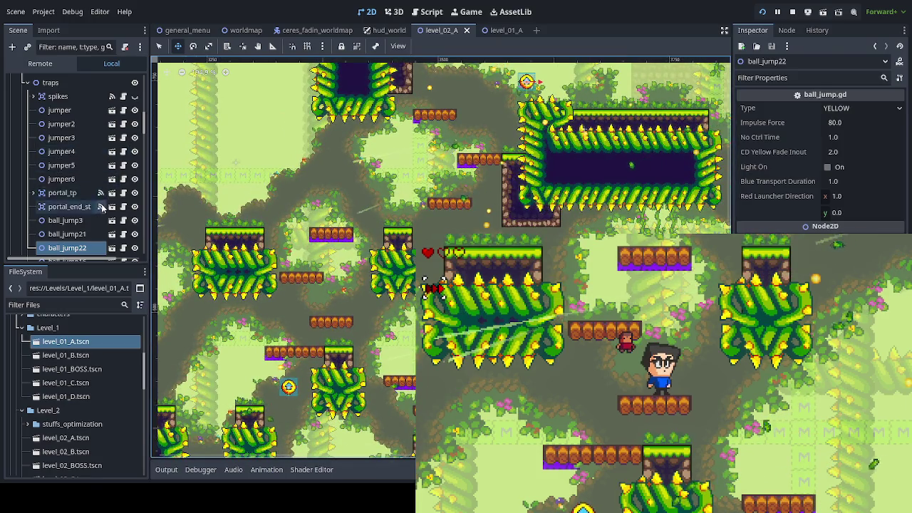
# Paint a platform_collisions tile under the lower barrel platform and save level_02_A
pyautogui.scroll(10, 101, 207)
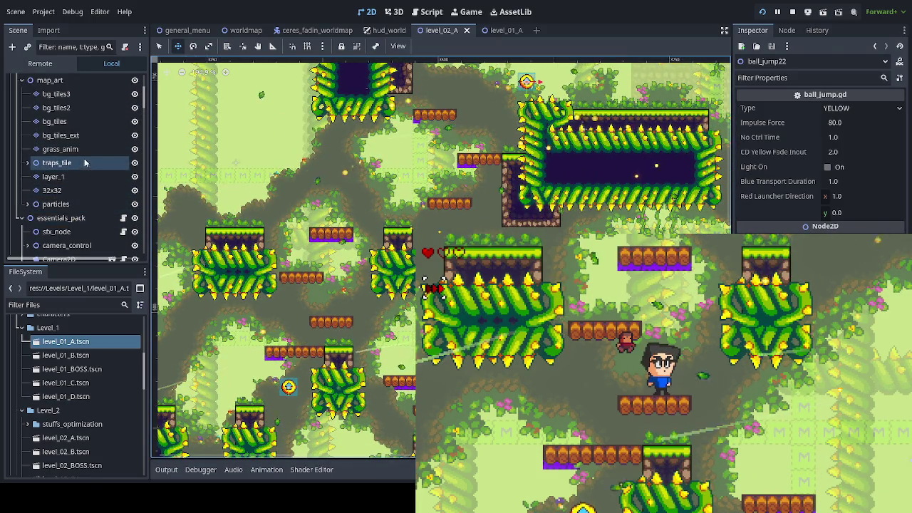
pyautogui.scroll(3, 90, 179)
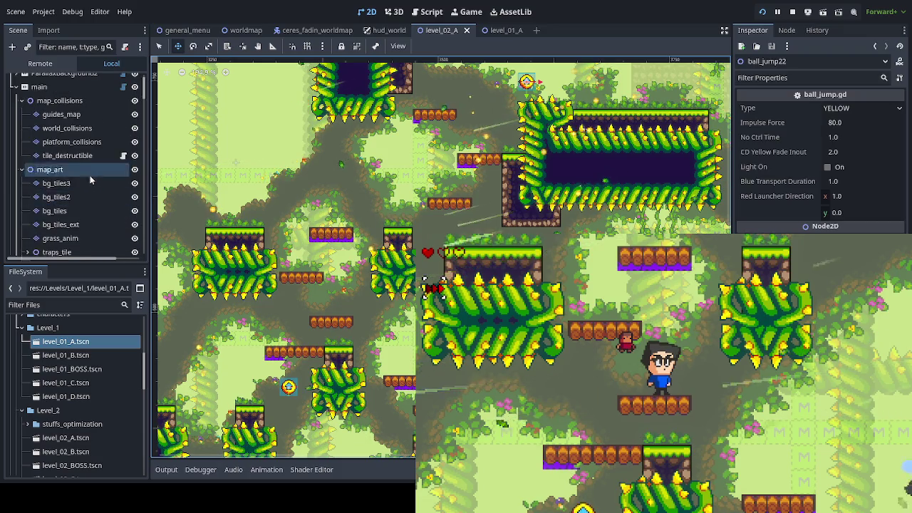
pyautogui.click(71, 141)
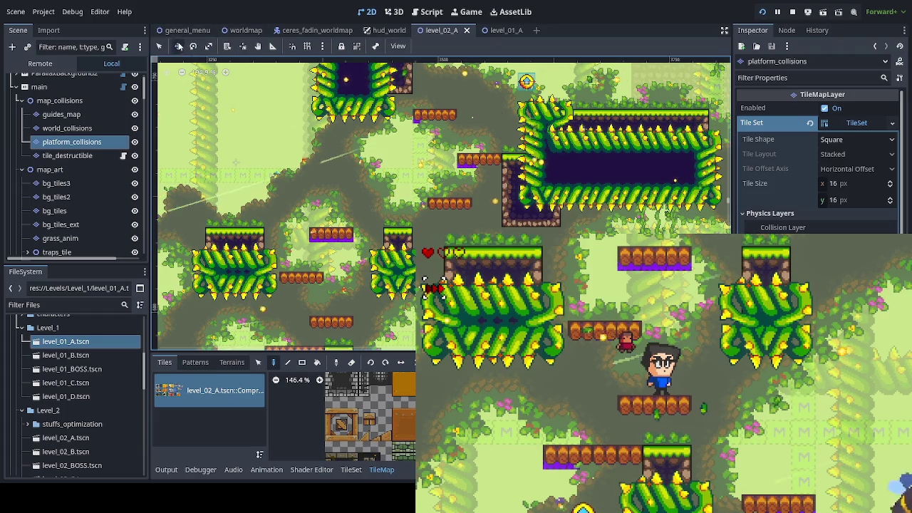
pyautogui.click(320, 289)
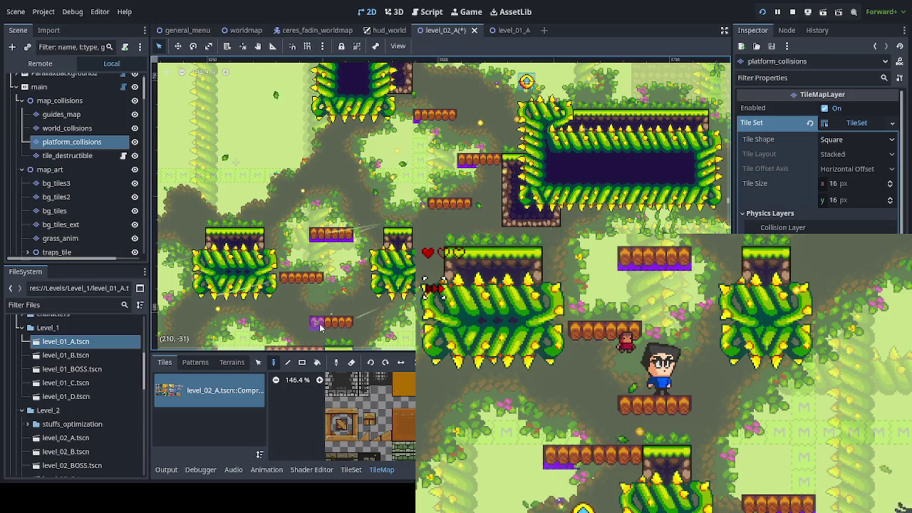
pyautogui.hotkey('ctrl', 's')
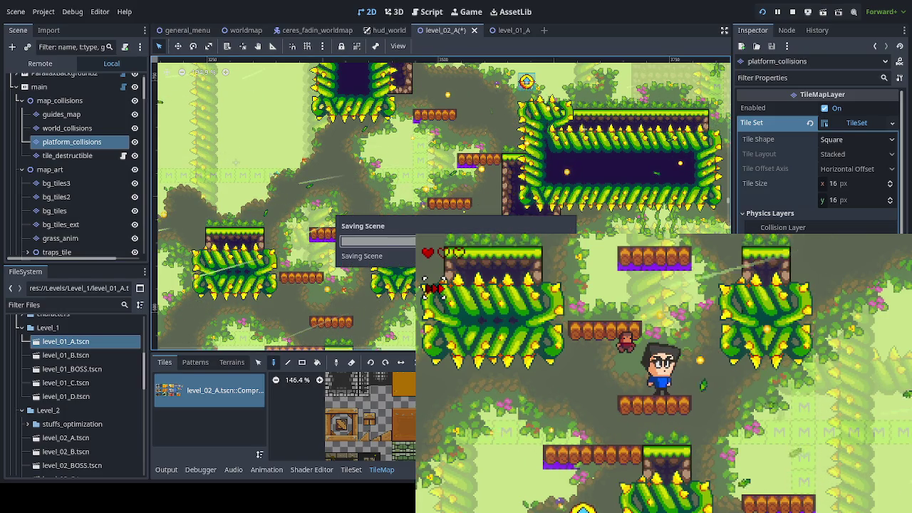
pyautogui.press('Down')
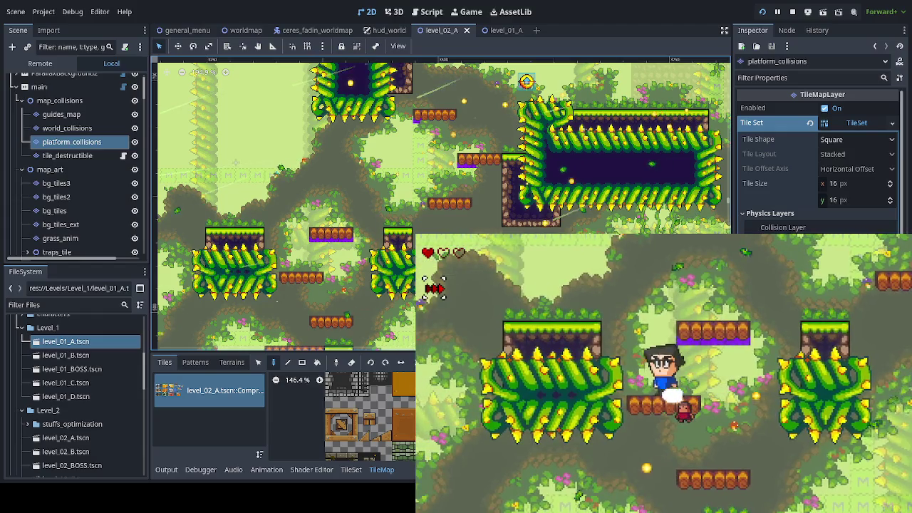
# Run and jump the player rightward across the platforms, striking the bee with X
pyautogui.press('Right')
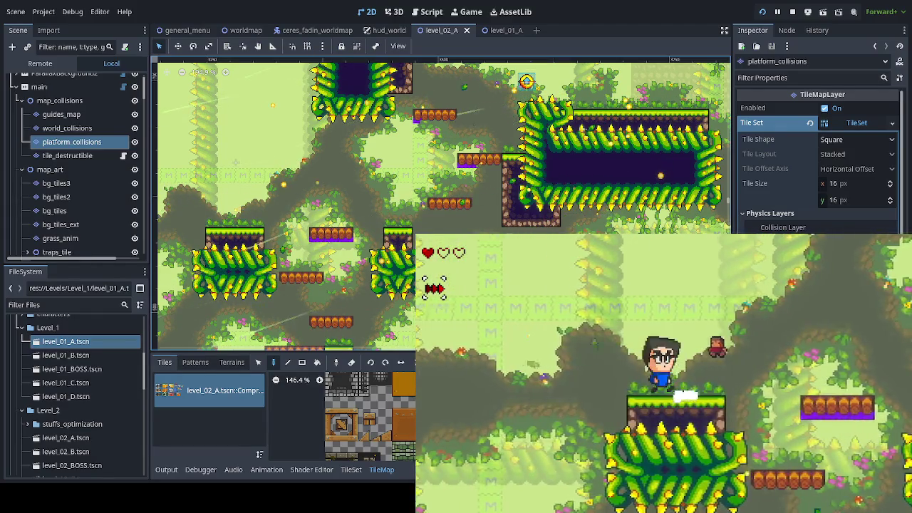
pyautogui.press('Down')
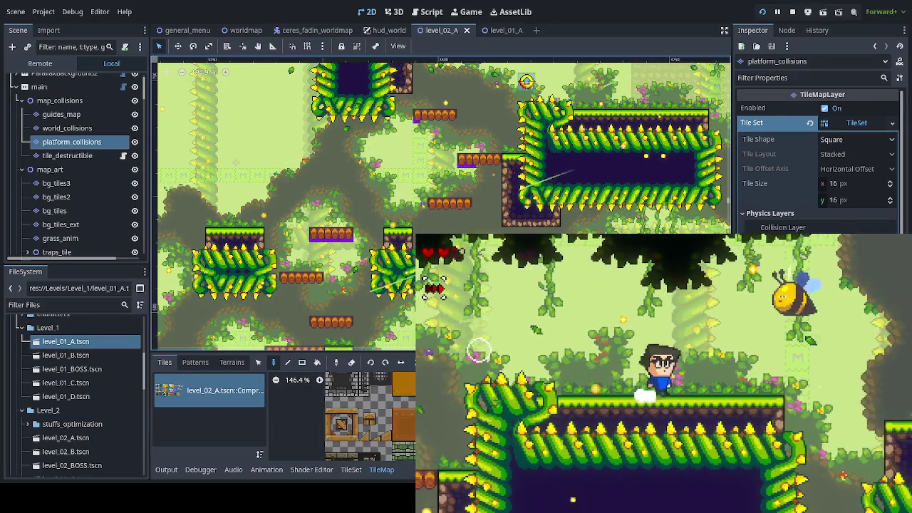
pyautogui.press('x')
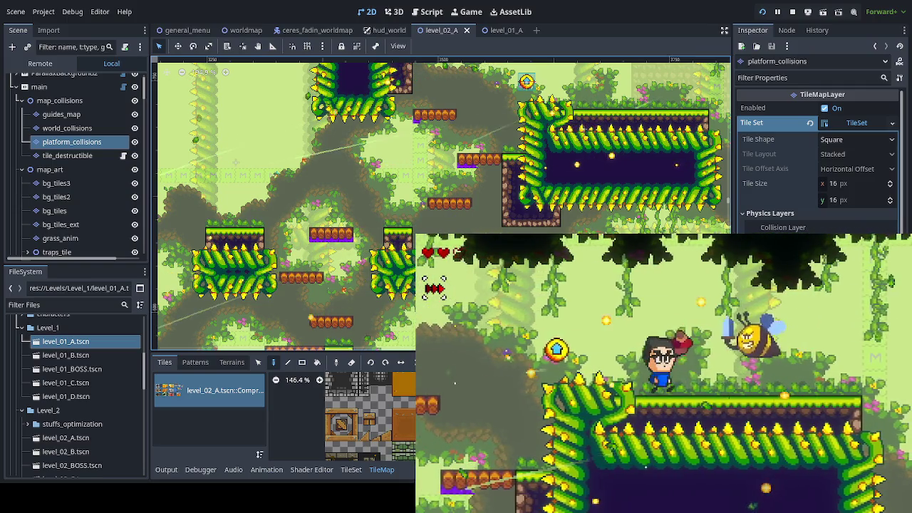
pyautogui.press('Right')
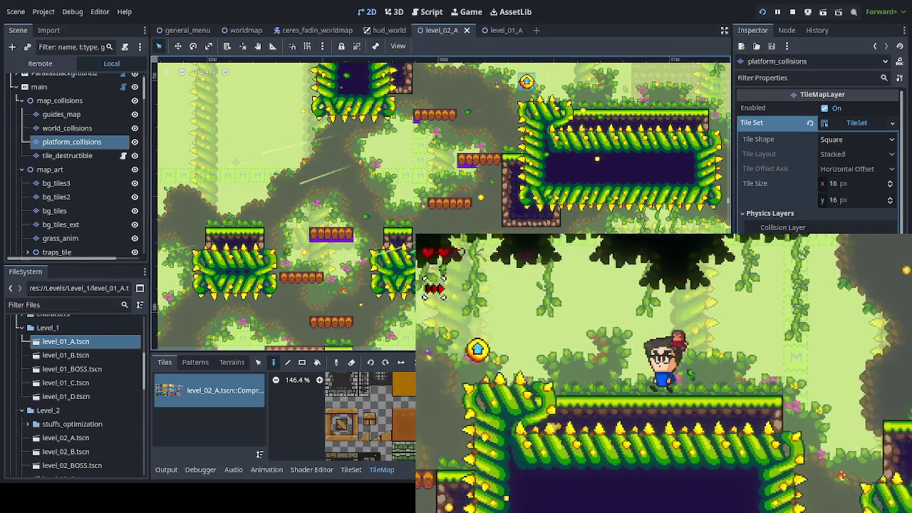
pyautogui.press('Left')
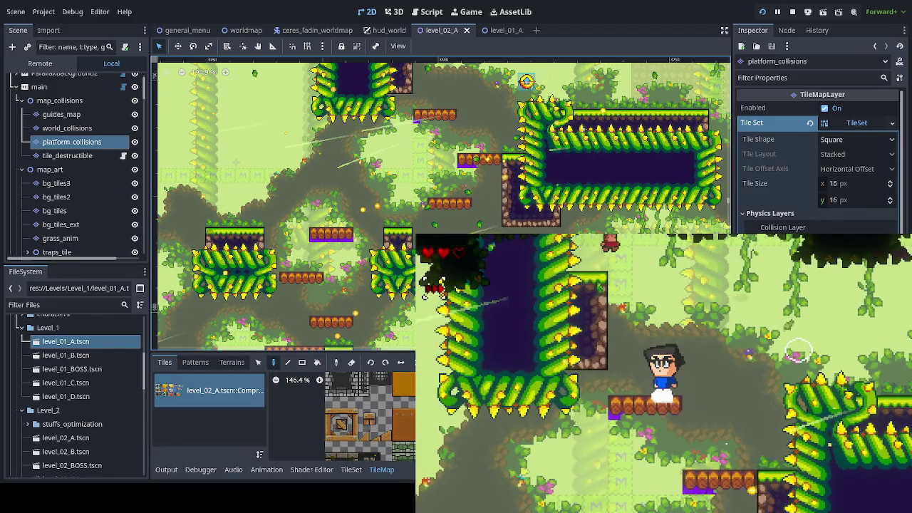
pyautogui.press('Right')
pyautogui.press('space')
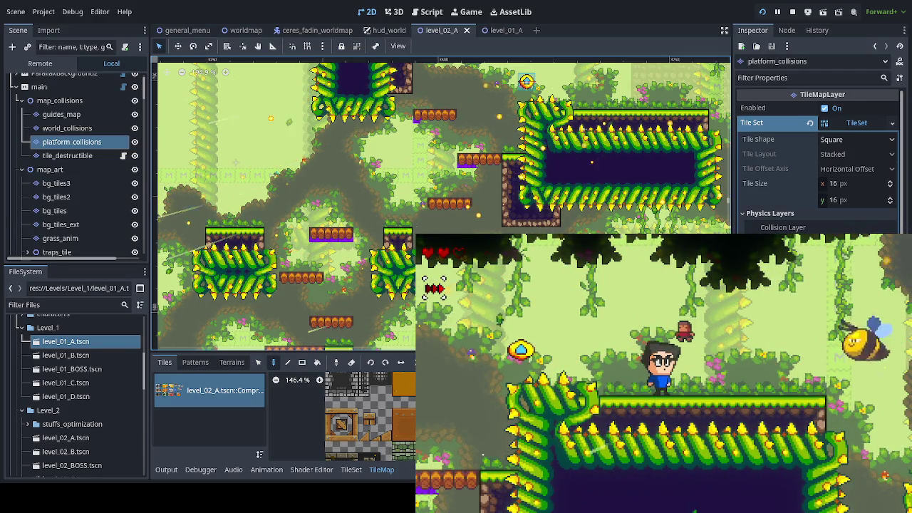
pyautogui.press('Right')
pyautogui.press('space')
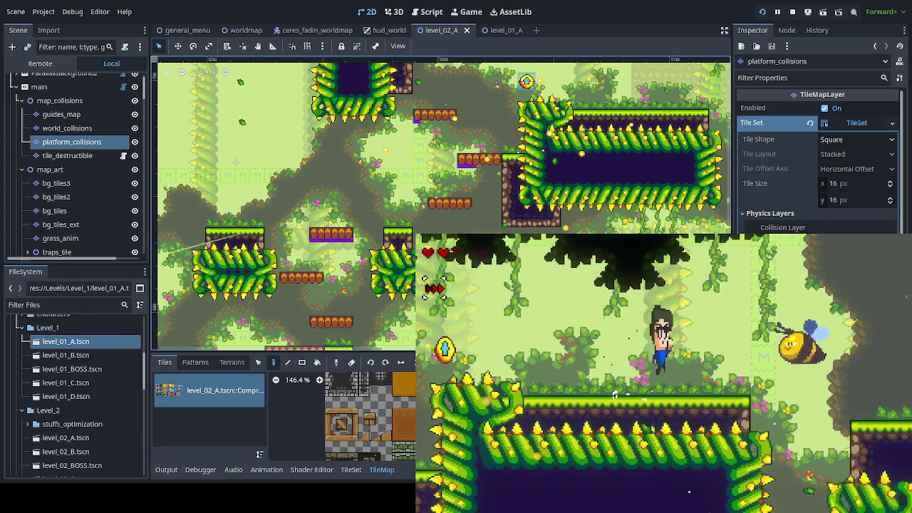
pyautogui.press('Right')
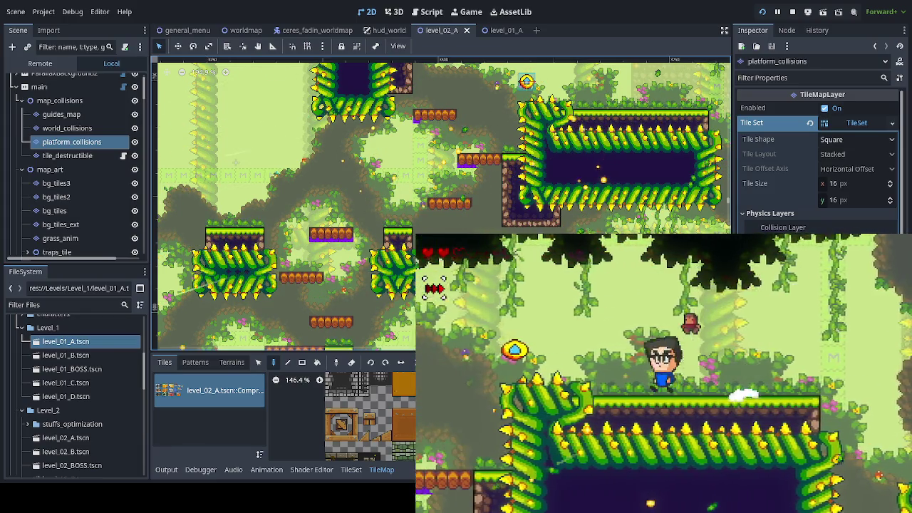
pyautogui.press('space')
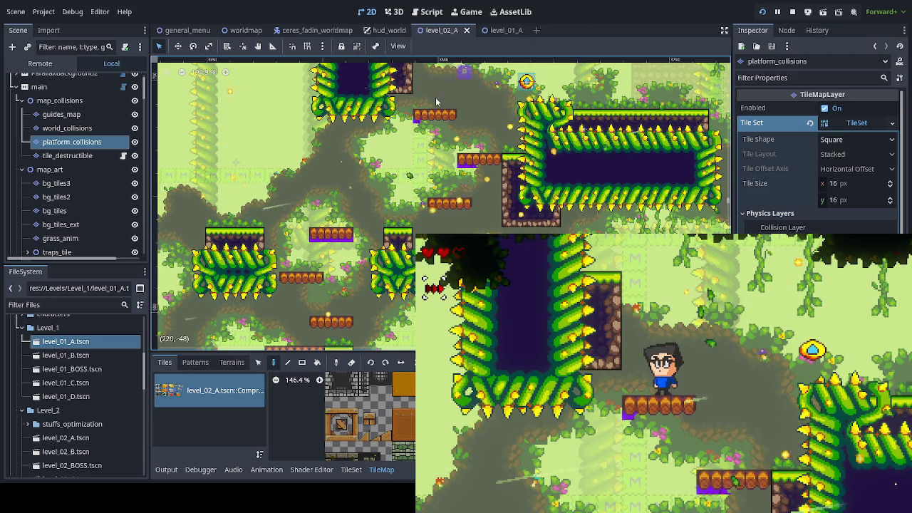
# Hide map_art to inspect world_collisions, show the art again, and select layer_1
pyautogui.scroll(3, 409, 191)
pyautogui.scroll(-3, 408, 191)
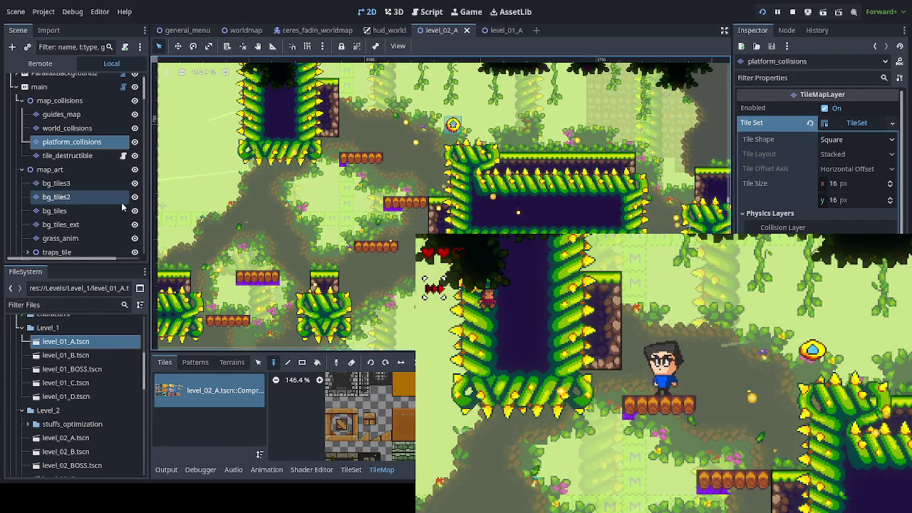
pyautogui.click(135, 169)
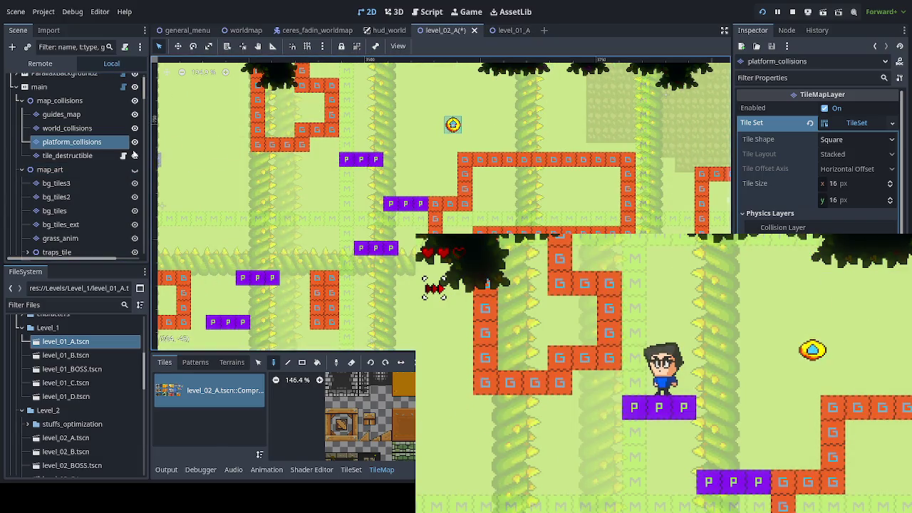
pyautogui.click(67, 128)
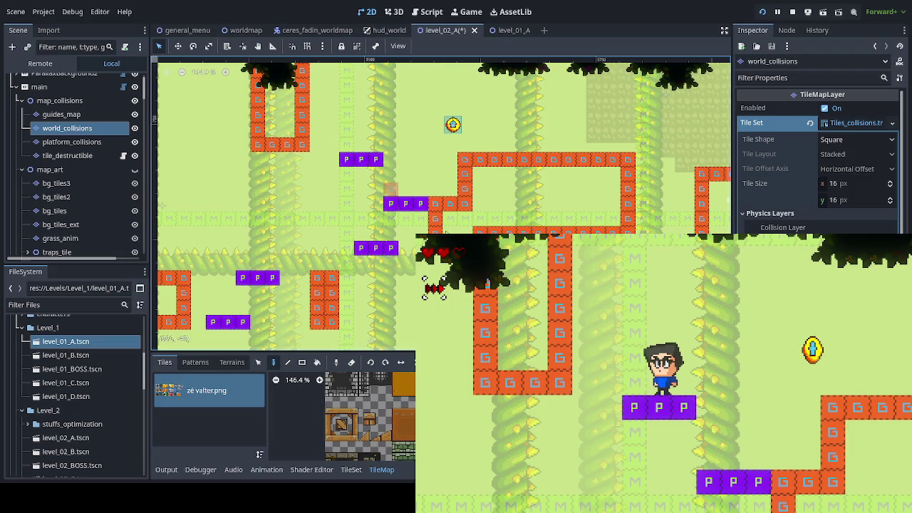
pyautogui.click(135, 170)
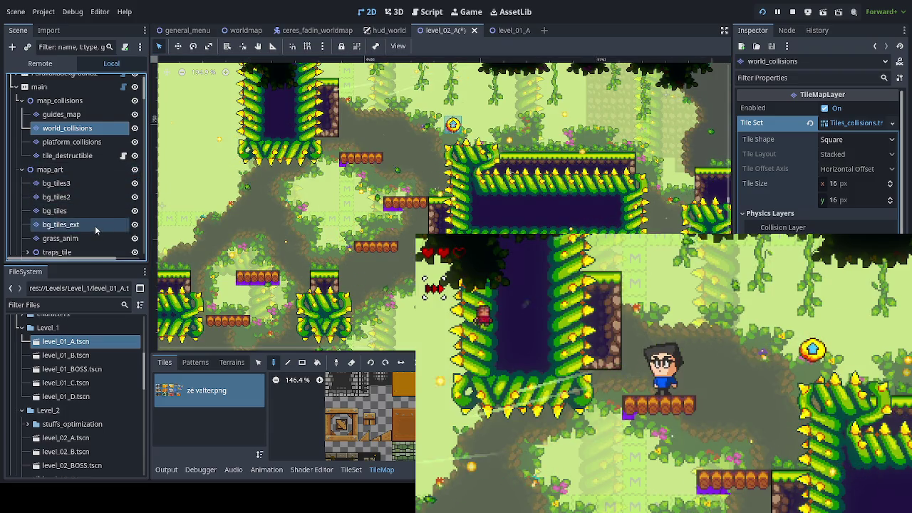
pyautogui.scroll(-3, 94, 227)
pyautogui.click(94, 220)
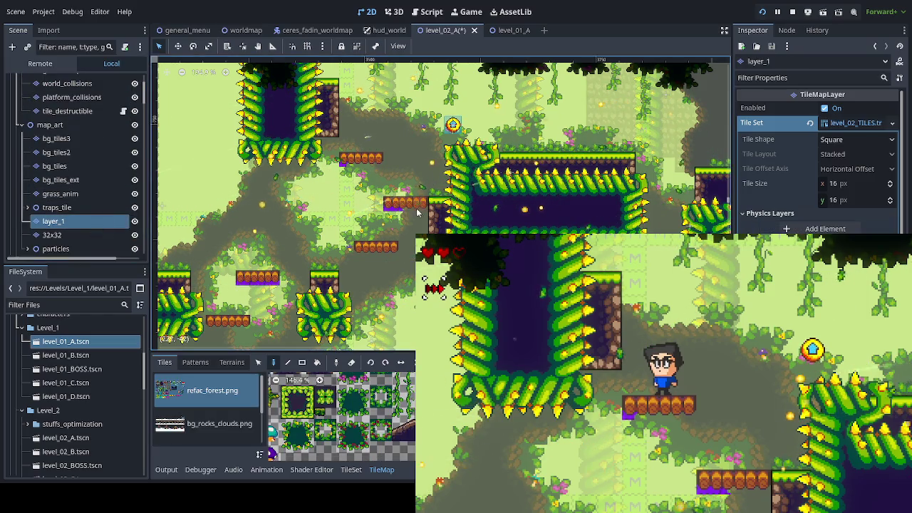
# Pick the rocks_green terrain, paint a test column of rock, and undo it
pyautogui.scroll(1, 322, 130)
pyautogui.scroll(2, 323, 130)
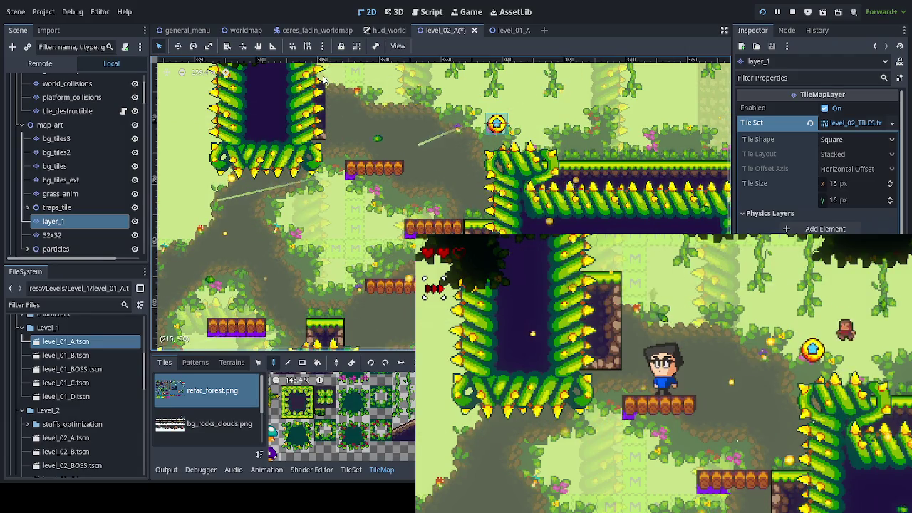
pyautogui.click(230, 363)
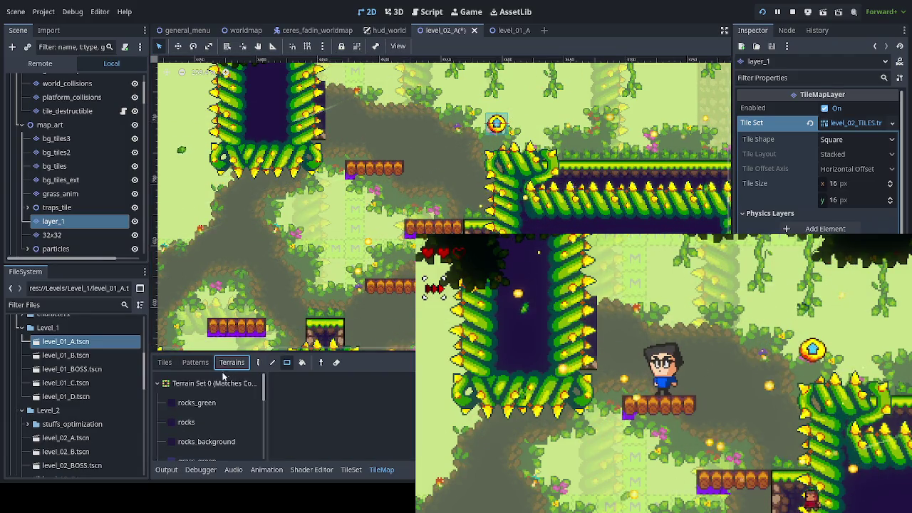
pyautogui.click(217, 404)
pyautogui.press('d')
pyautogui.moveTo(317, 71)
pyautogui.mouseDown()
pyautogui.moveTo(335, 78)
pyautogui.moveTo(331, 136)
pyautogui.moveTo(251, 236)
pyautogui.moveTo(245, 181)
pyautogui.mouseUp()
pyautogui.hotkey('ctrl', 'z')
# Paint rocks_green beside the purple pit, undo it, and save the level_02_A scene
pyautogui.moveTo(250, 217); pyautogui.dragTo(344, 216)
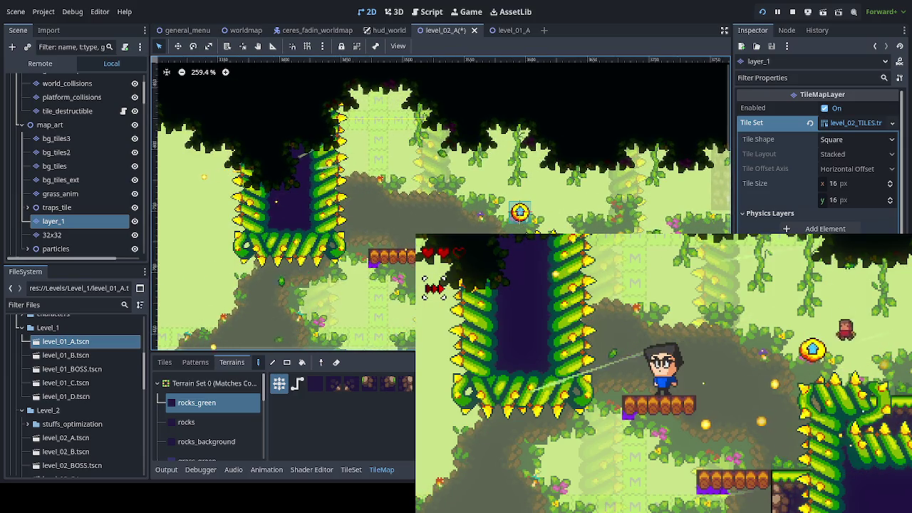
pyautogui.moveTo(303, 146); pyautogui.dragTo(317, 238)
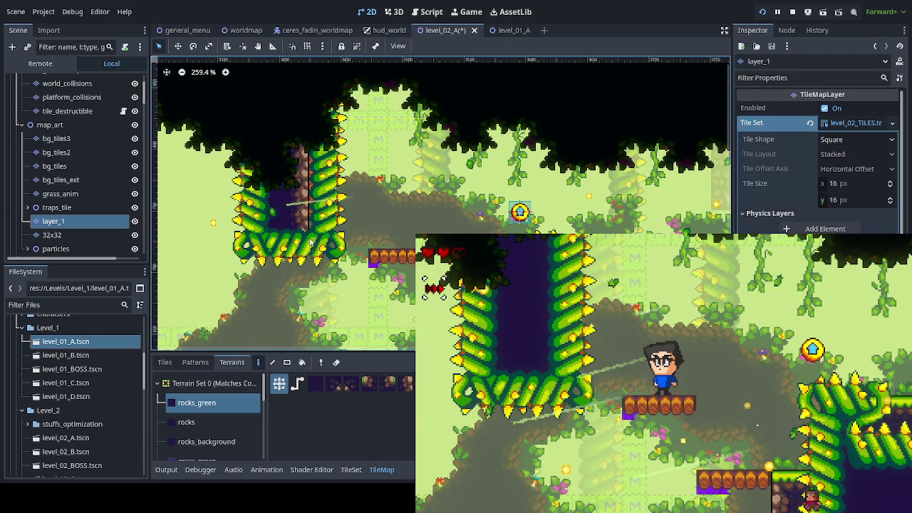
pyautogui.hotkey('ctrl', 'z')
pyautogui.hotkey('ctrl', 's')
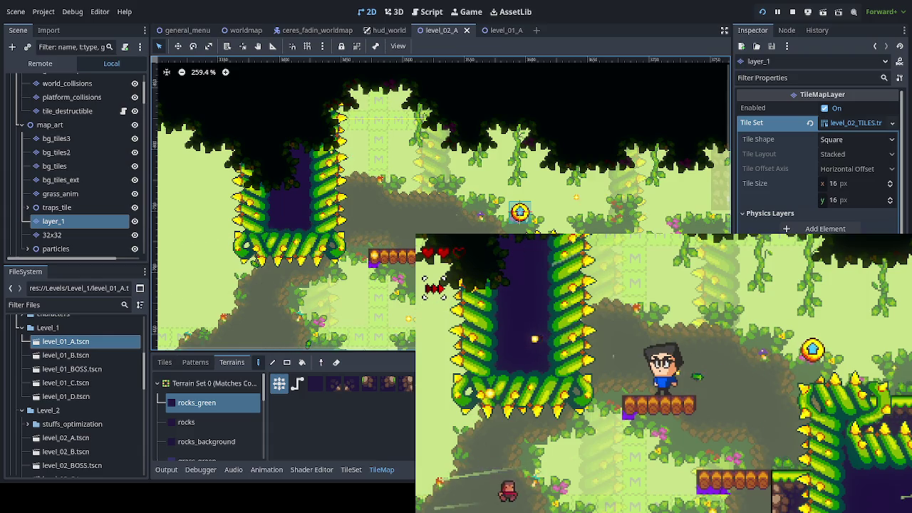
pyautogui.press('space')
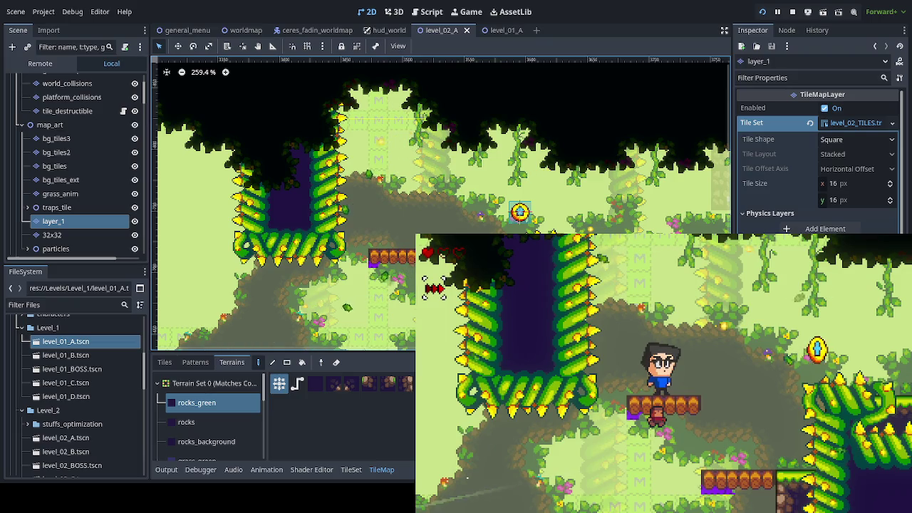
# Remove the green spike vine tiles around the tall purple pit on the 32x32 TileMapLayer
pyautogui.click(71, 234)
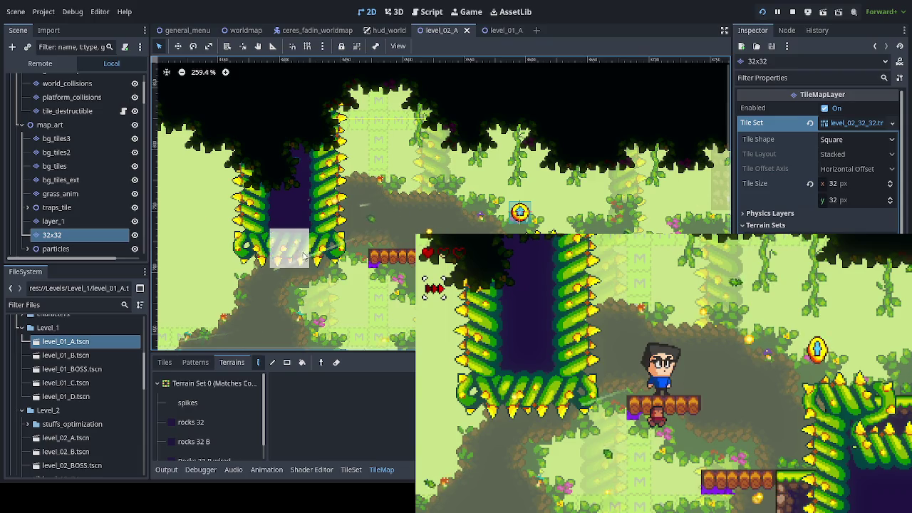
pyautogui.click(206, 402)
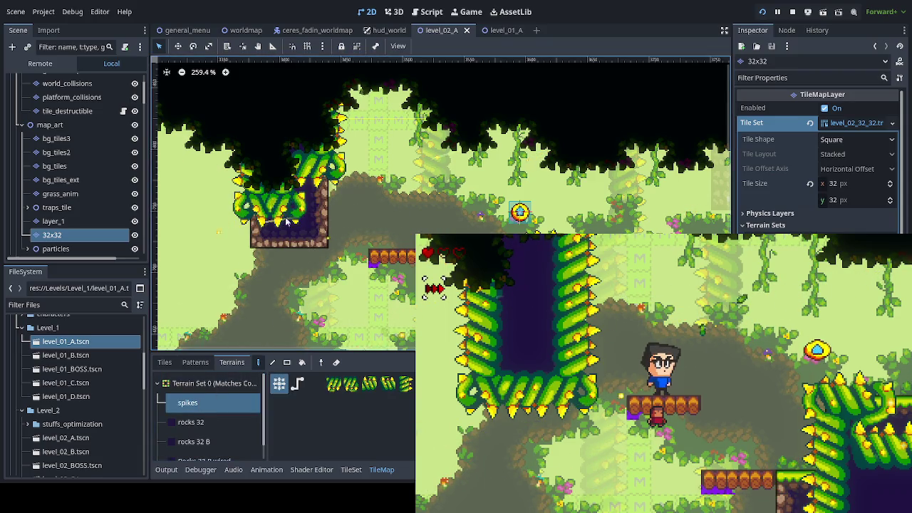
pyautogui.hotkey('ctrl', 'z')
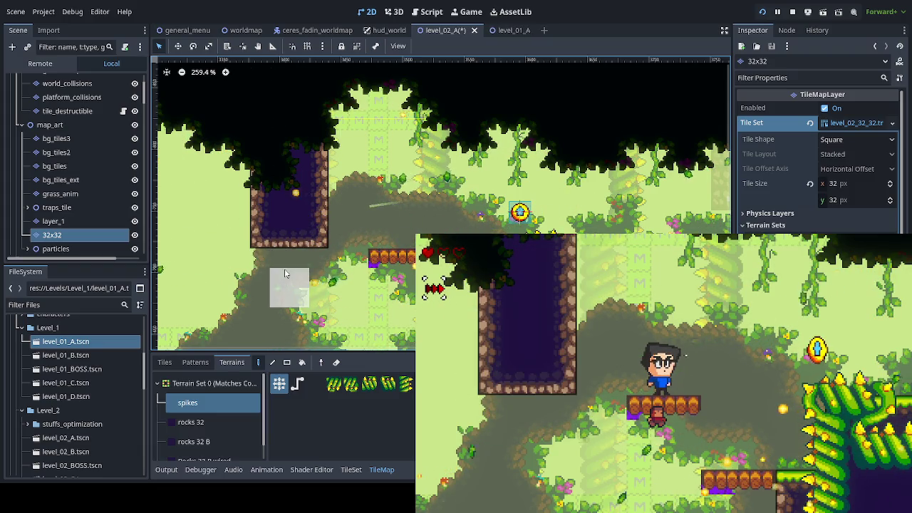
pyautogui.scroll(-3, 101, 235)
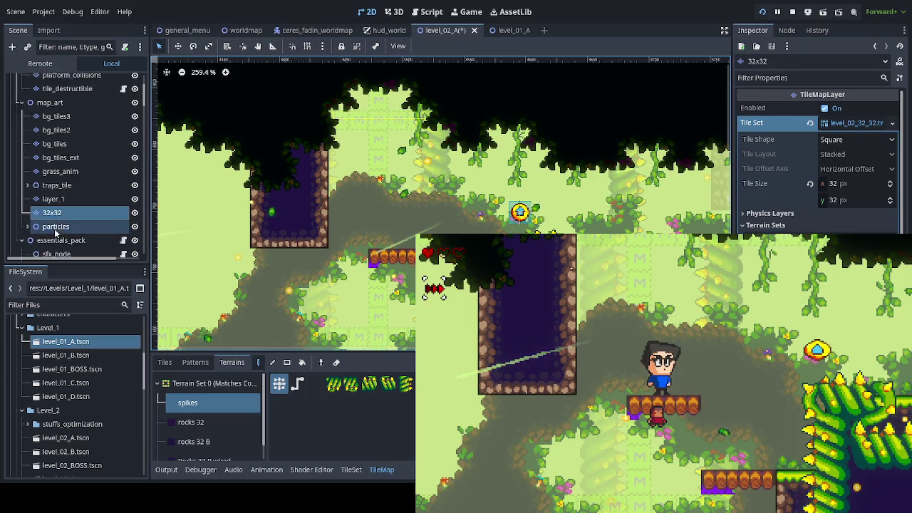
pyautogui.scroll(-5, 101, 232)
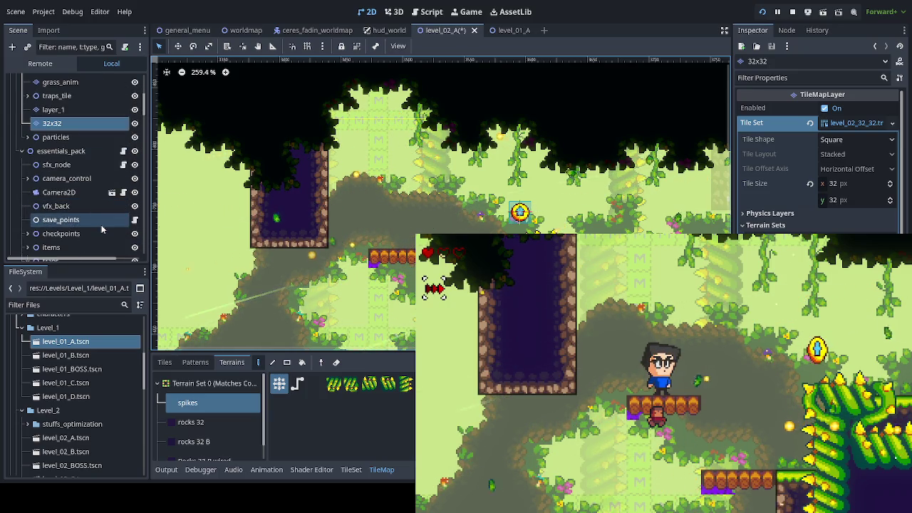
pyautogui.scroll(8, 101, 224)
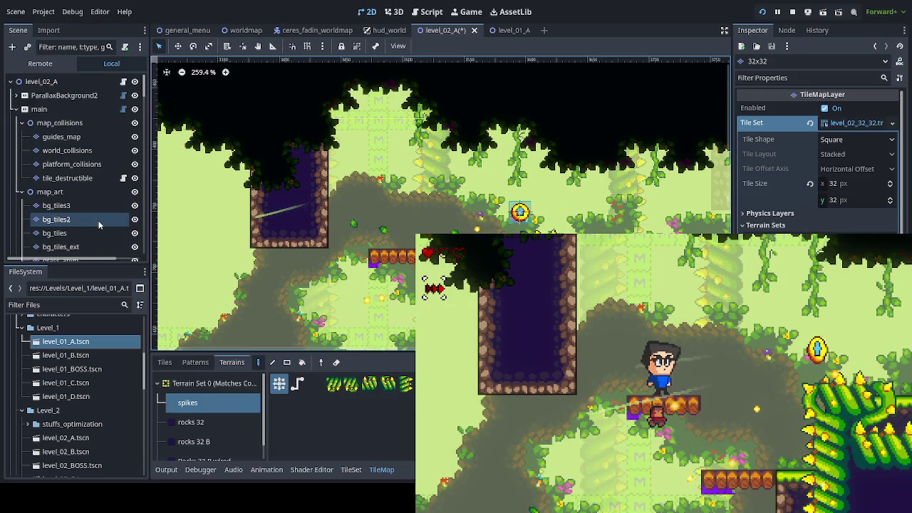
pyautogui.scroll(-8, 99, 224)
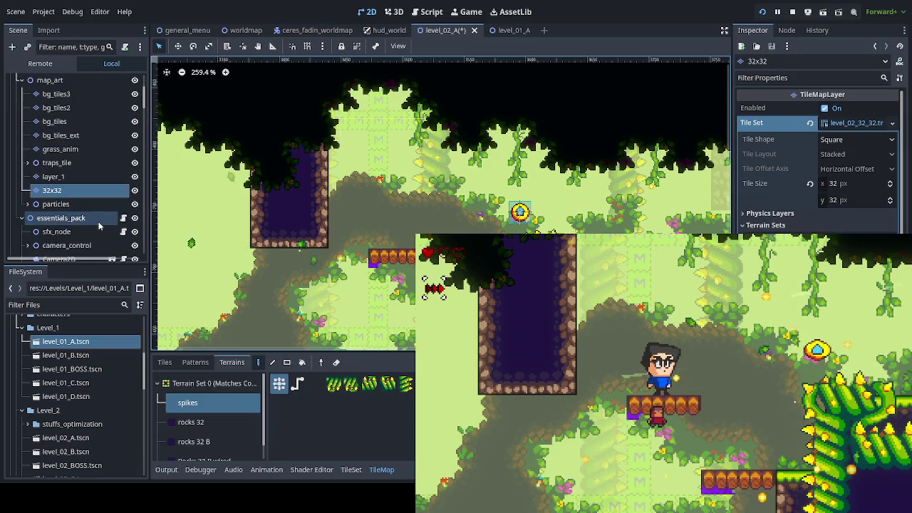
pyautogui.scroll(-3, 98, 225)
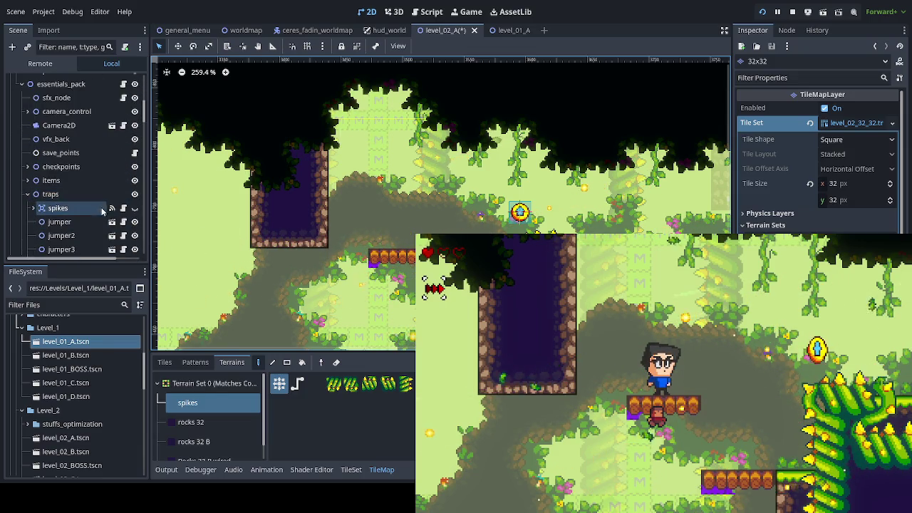
pyautogui.click(134, 208)
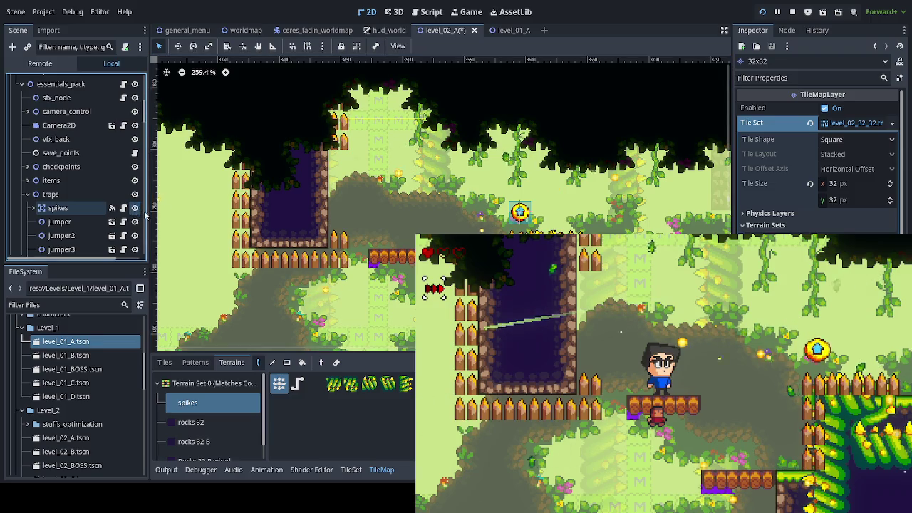
pyautogui.click(337, 248)
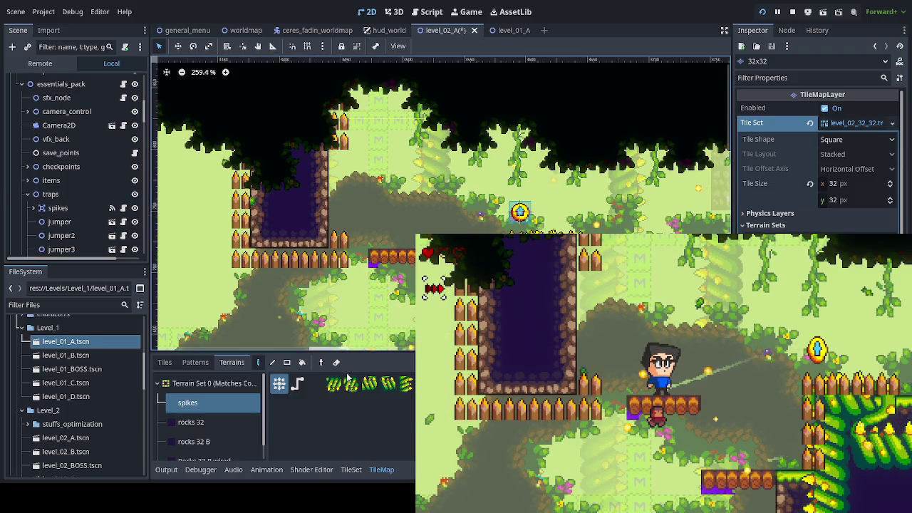
pyautogui.click(165, 362)
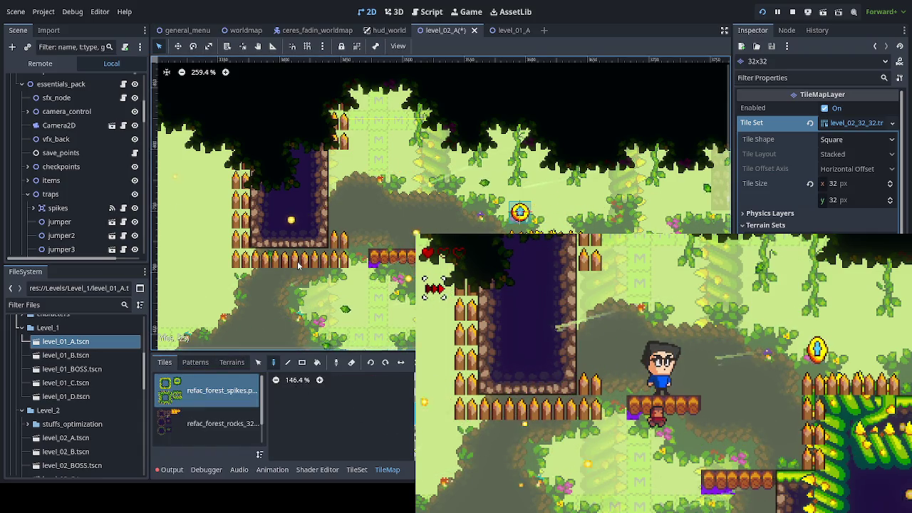
pyautogui.click(33, 207)
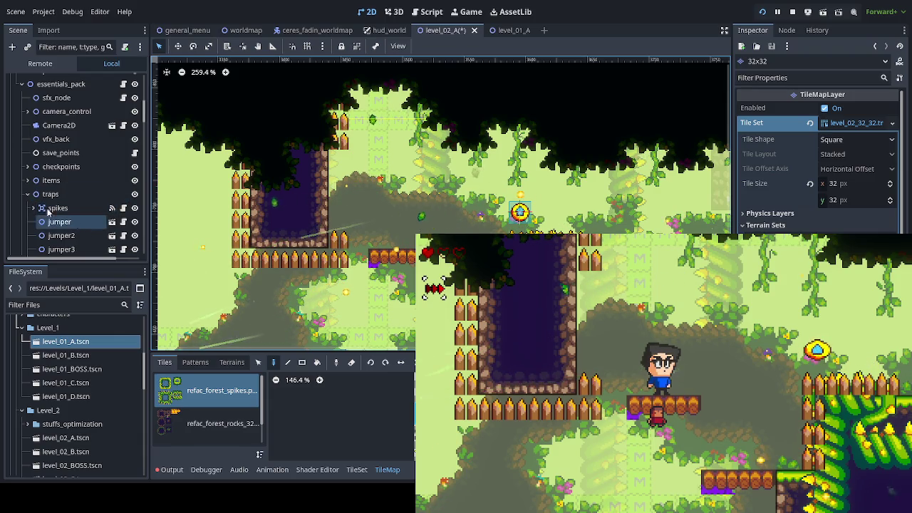
pyautogui.click(65, 236)
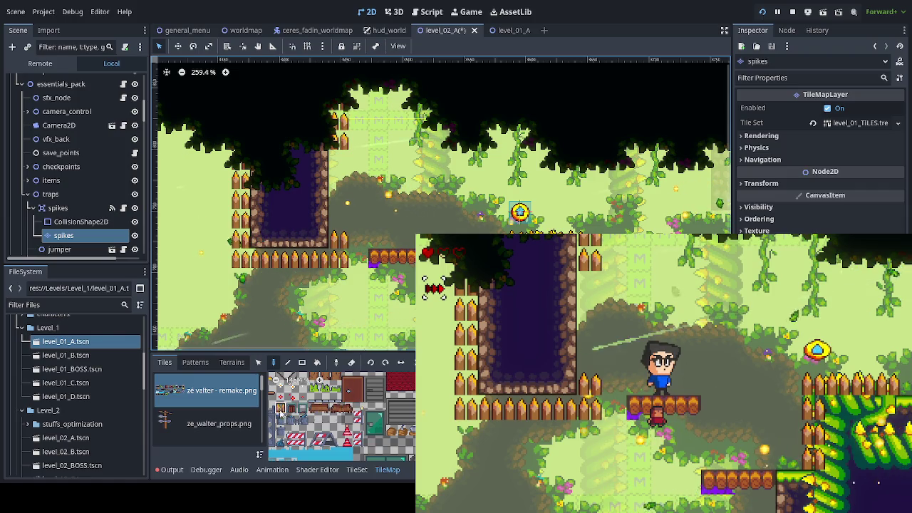
pyautogui.moveTo(333, 243)
pyautogui.mouseDown()
pyautogui.moveTo(340, 258)
pyautogui.moveTo(250, 260)
pyautogui.moveTo(238, 129)
pyautogui.moveTo(340, 142)
pyautogui.moveTo(332, 228)
pyautogui.mouseUp()
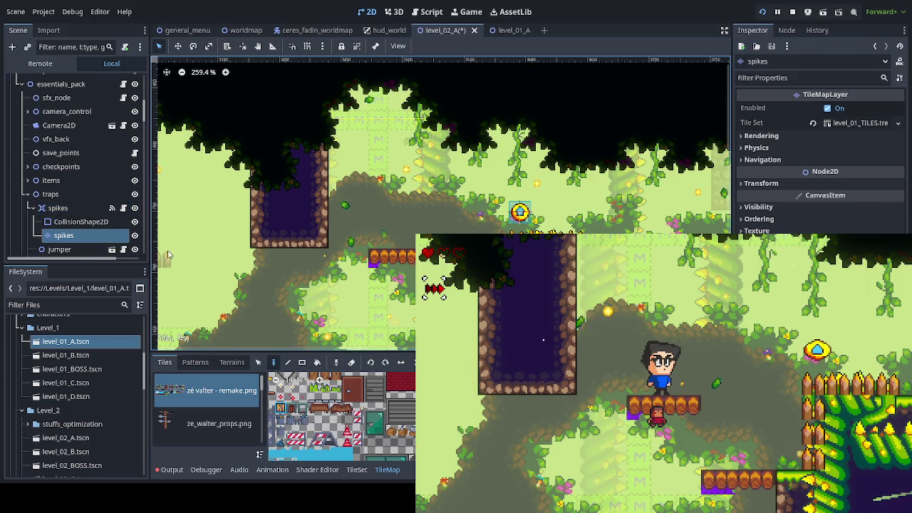
pyautogui.scroll(10, 108, 153)
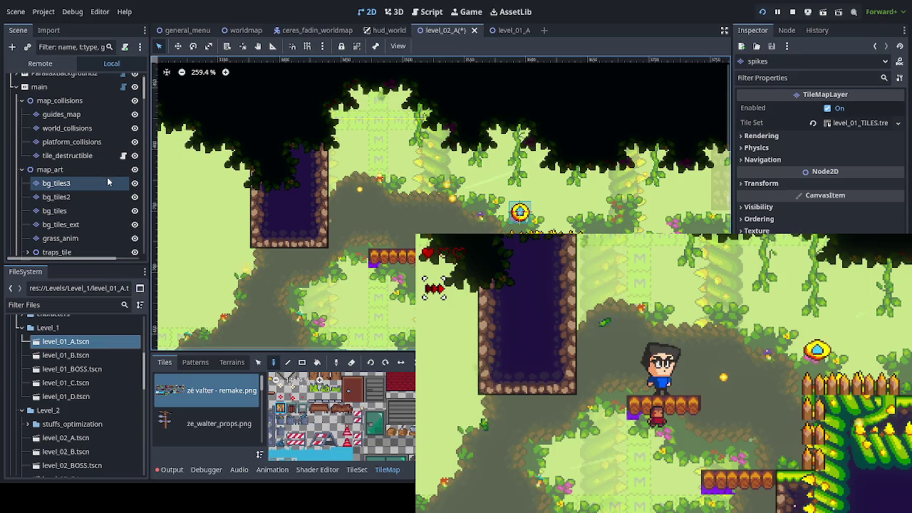
pyautogui.scroll(-2, 124, 221)
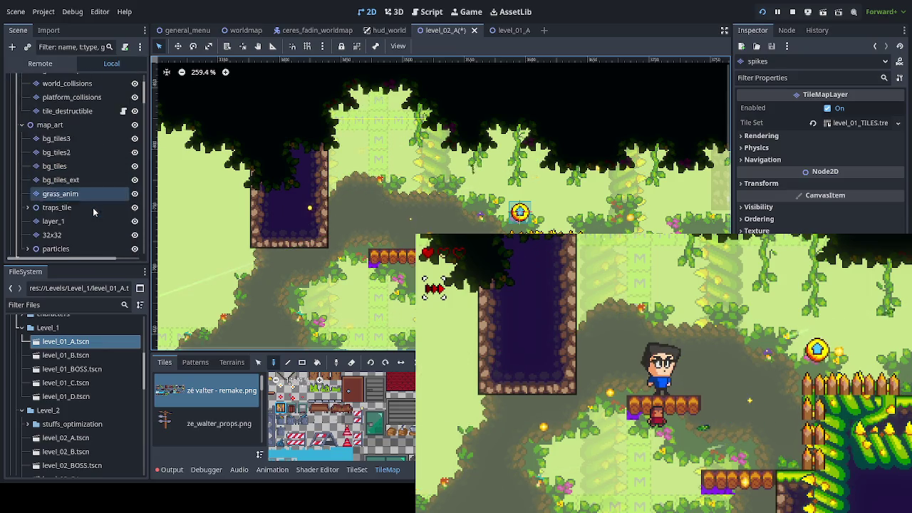
# Compare layer_1's visibility, then erase the dark pit tiles from layer_1
pyautogui.click(134, 221)
pyautogui.click(134, 222)
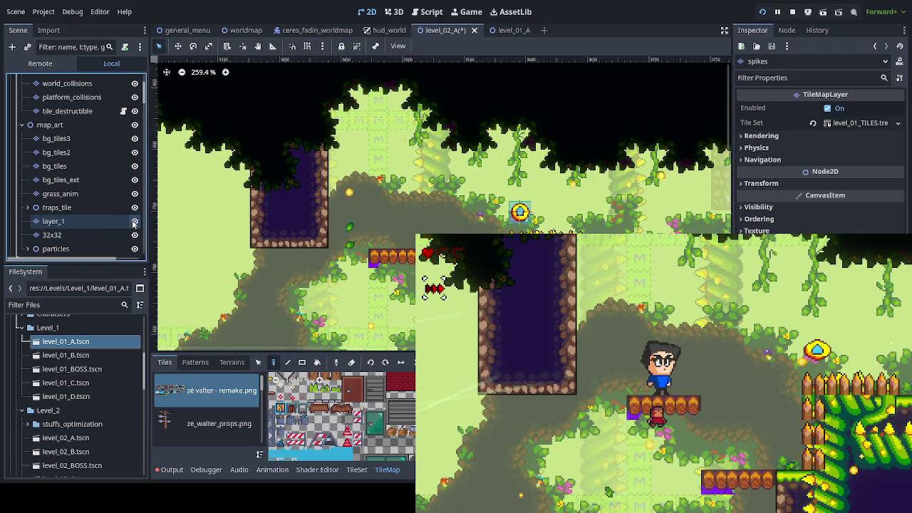
pyautogui.click(134, 222)
pyautogui.click(134, 221)
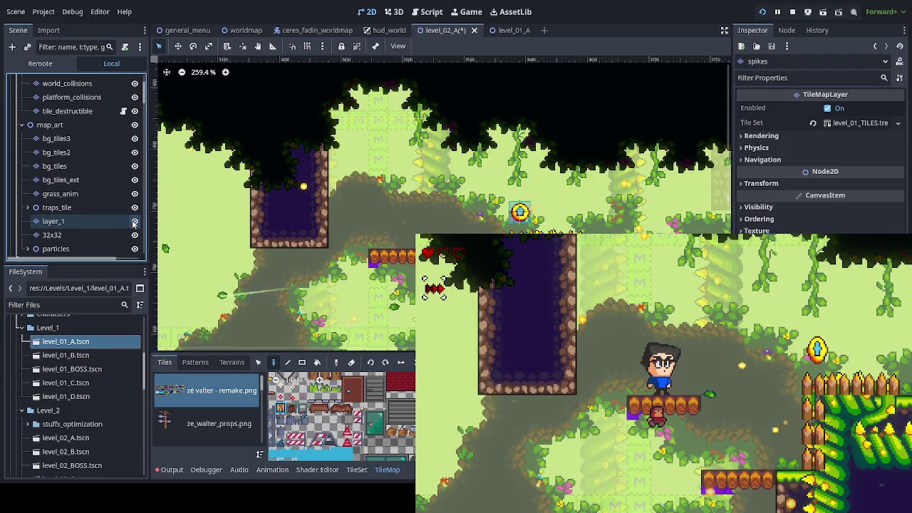
pyautogui.click(88, 223)
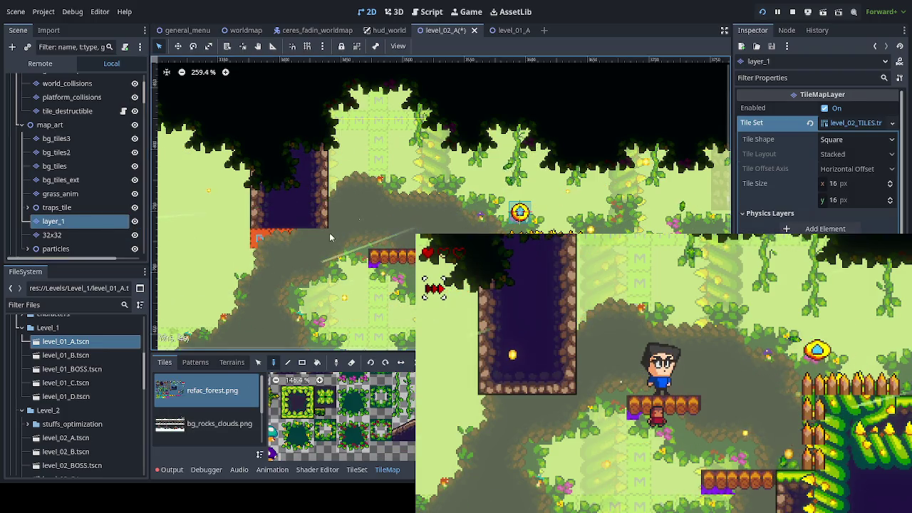
pyautogui.moveTo(270, 217)
pyautogui.mouseDown()
pyautogui.moveTo(313, 191)
pyautogui.moveTo(321, 151)
pyautogui.mouseUp()
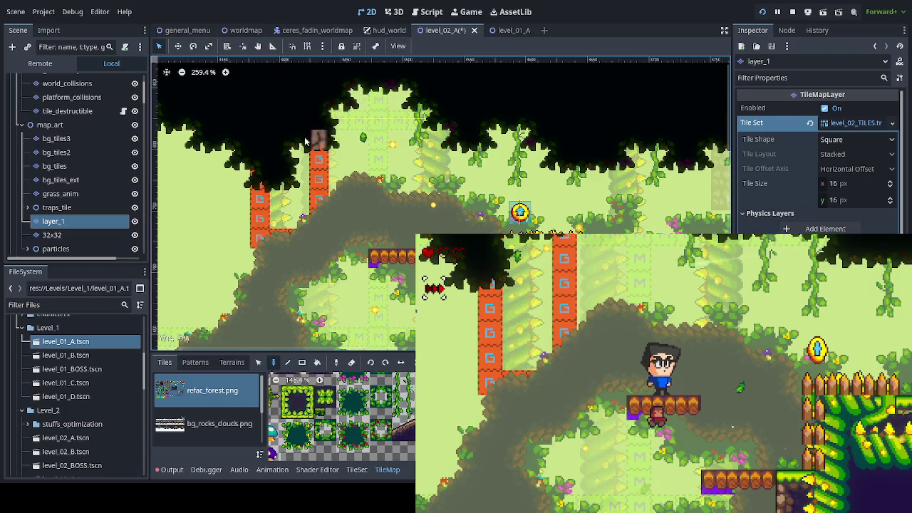
# Hide the map_art layers and the ParallaxForeground so only collision tiles show
pyautogui.click(134, 126)
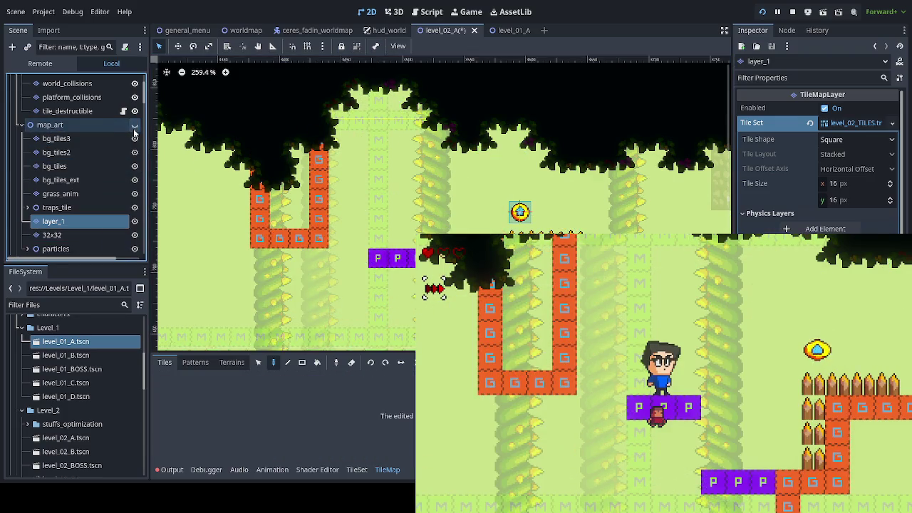
pyautogui.scroll(3, 135, 139)
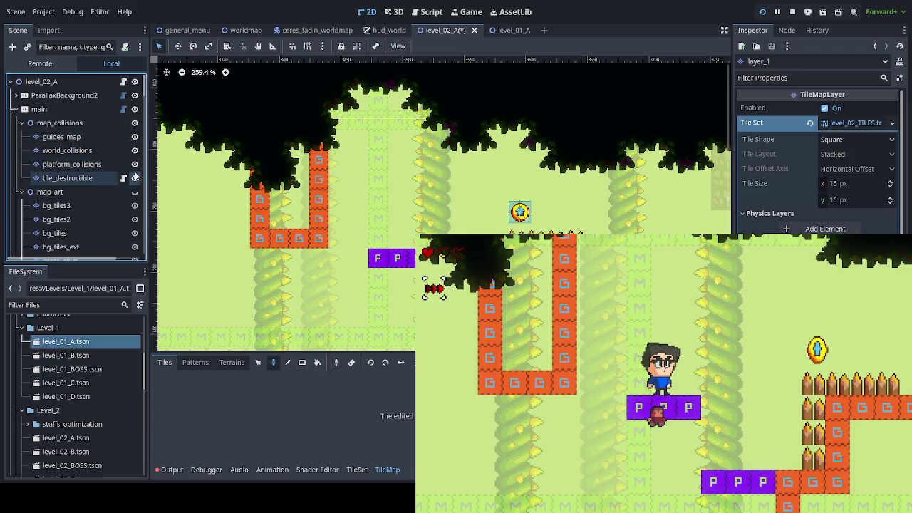
pyautogui.scroll(-10, 86, 205)
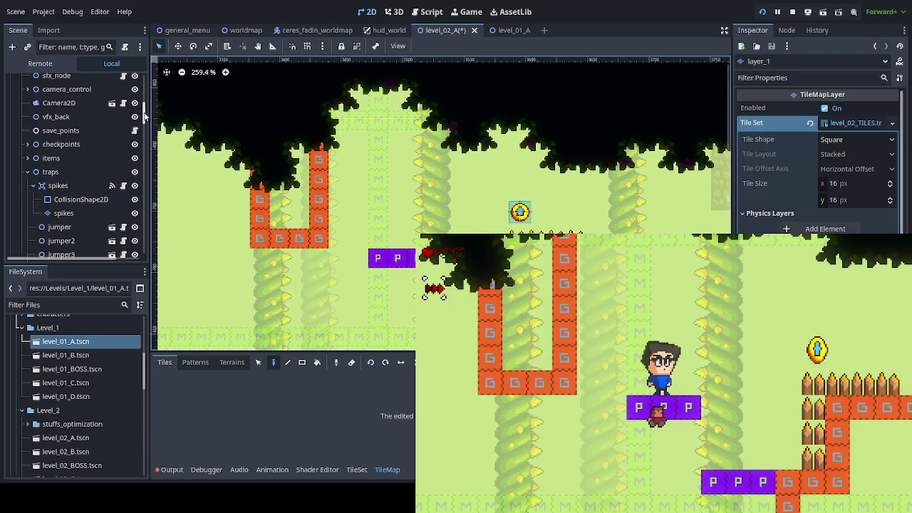
pyautogui.moveTo(144, 112); pyautogui.dragTo(151, 251)
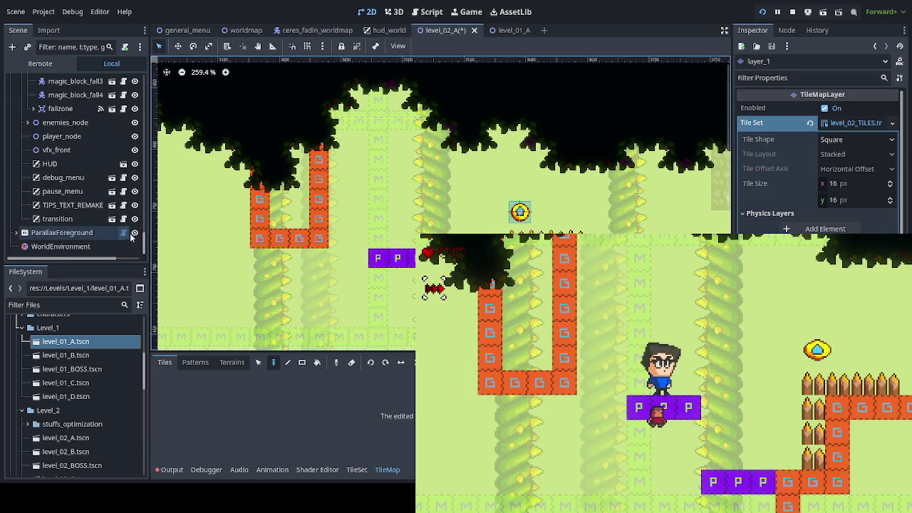
pyautogui.click(134, 233)
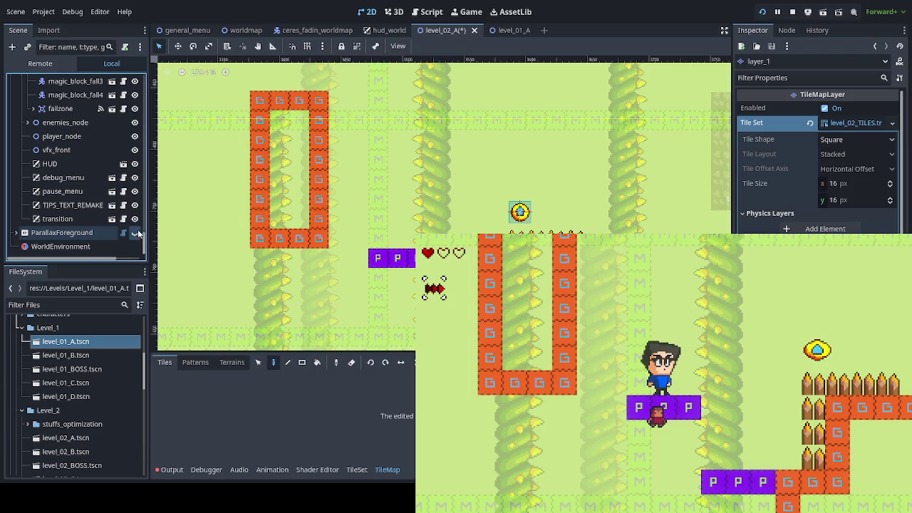
pyautogui.moveTo(145, 228); pyautogui.dragTo(131, 78)
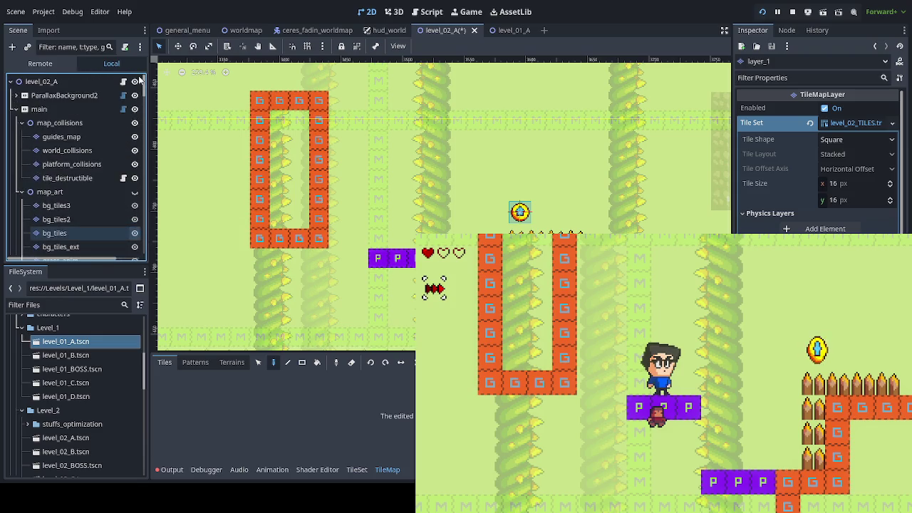
# Clear the orange collision wall around the old pit on world_collisions, save, and show map_art again
pyautogui.click(116, 151)
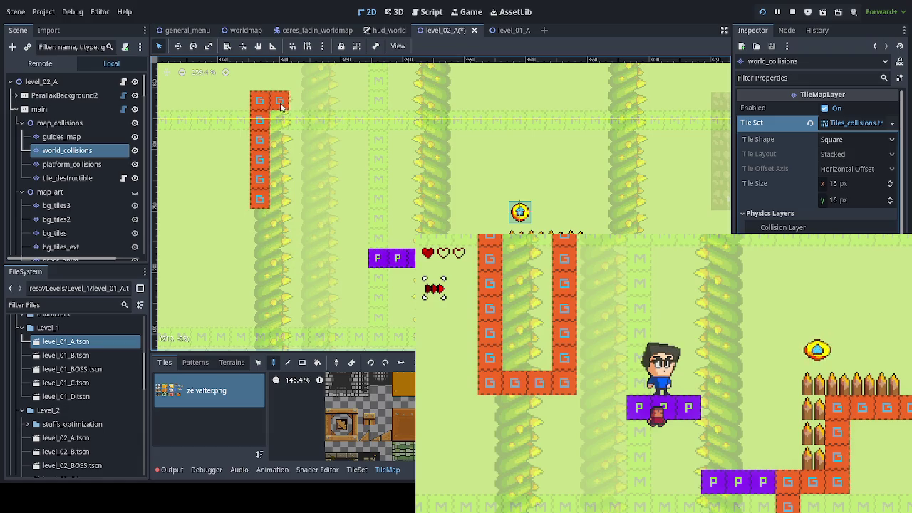
pyautogui.scroll(3, 366, 283)
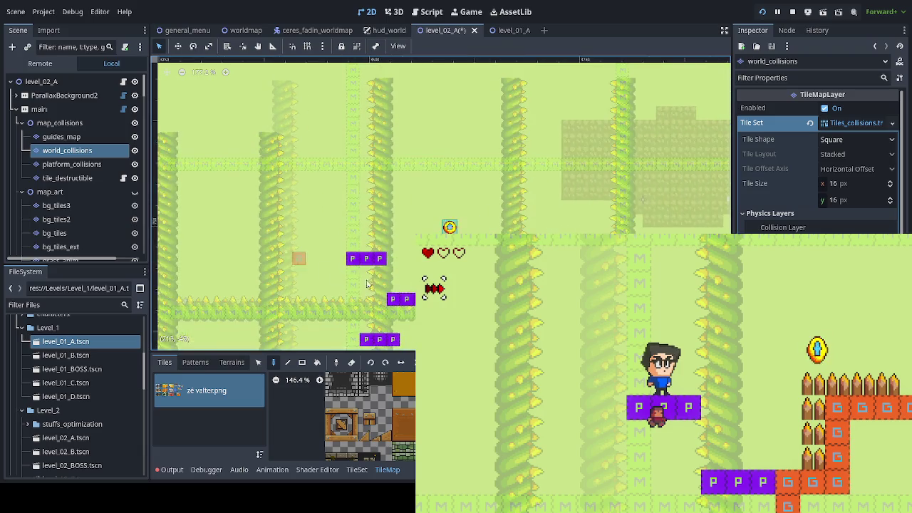
pyautogui.hotkey('ctrl', 's')
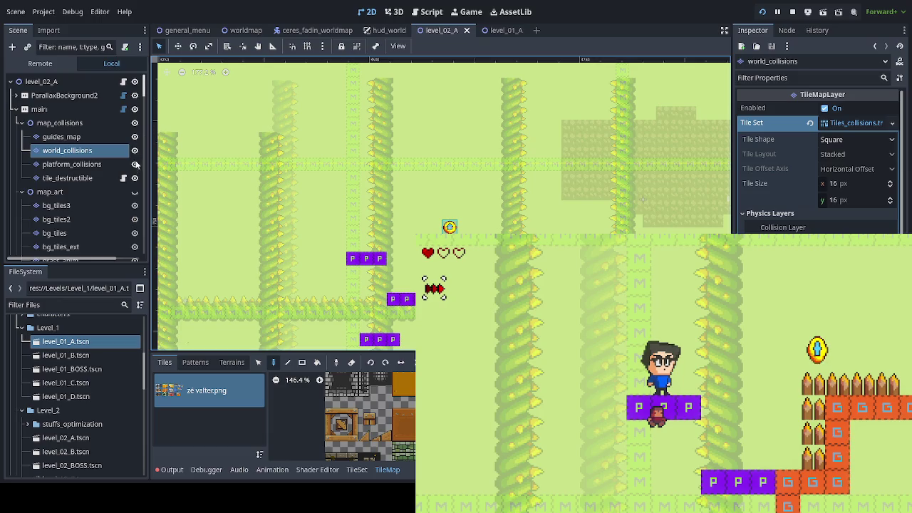
pyautogui.click(135, 192)
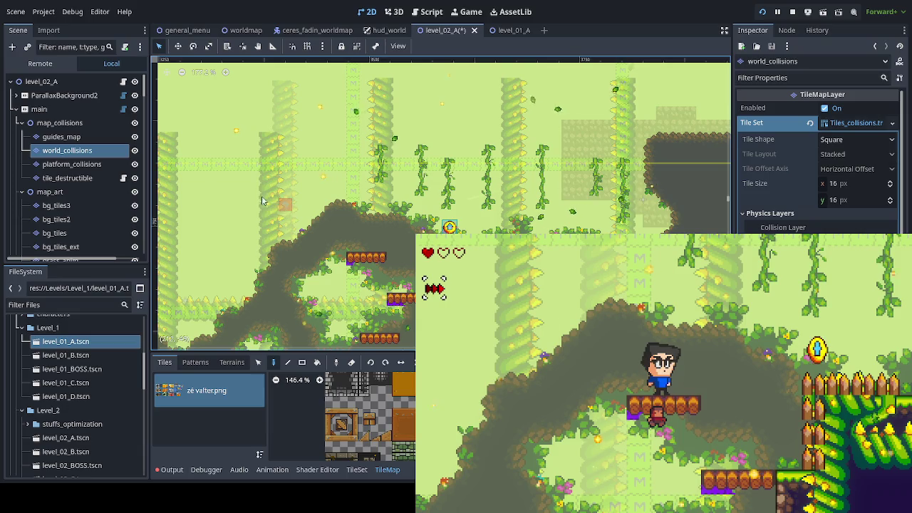
# Toggle the traps > spikes node's visibility off and on, then open the in-game debug options with F1
pyautogui.scroll(-5, 121, 213)
pyautogui.scroll(-5, 121, 214)
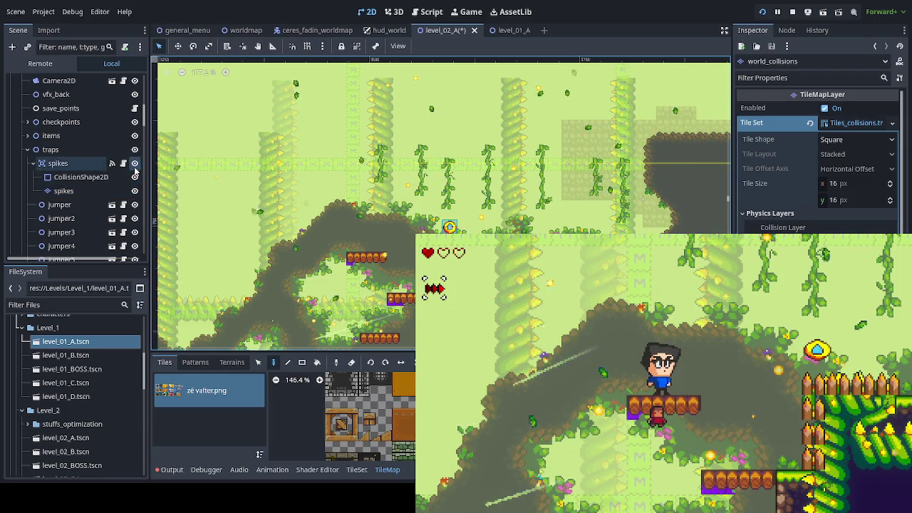
pyautogui.click(134, 165)
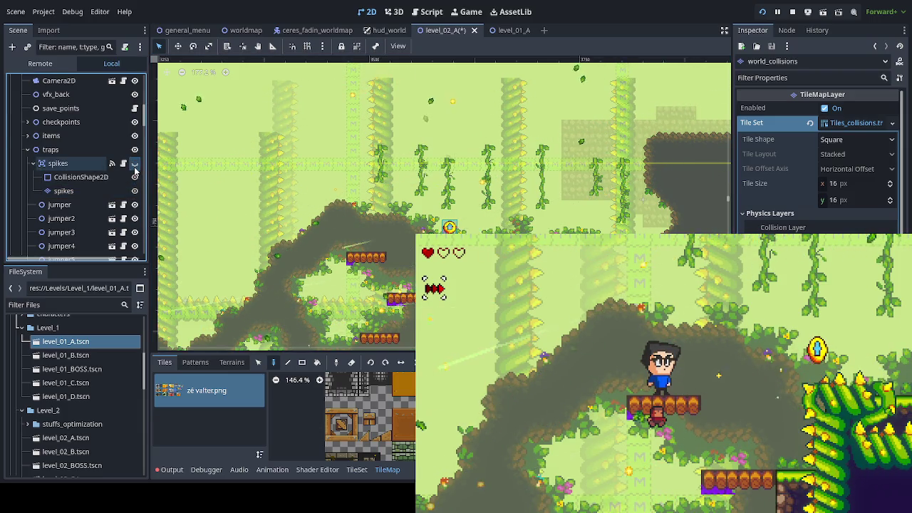
pyautogui.click(134, 163)
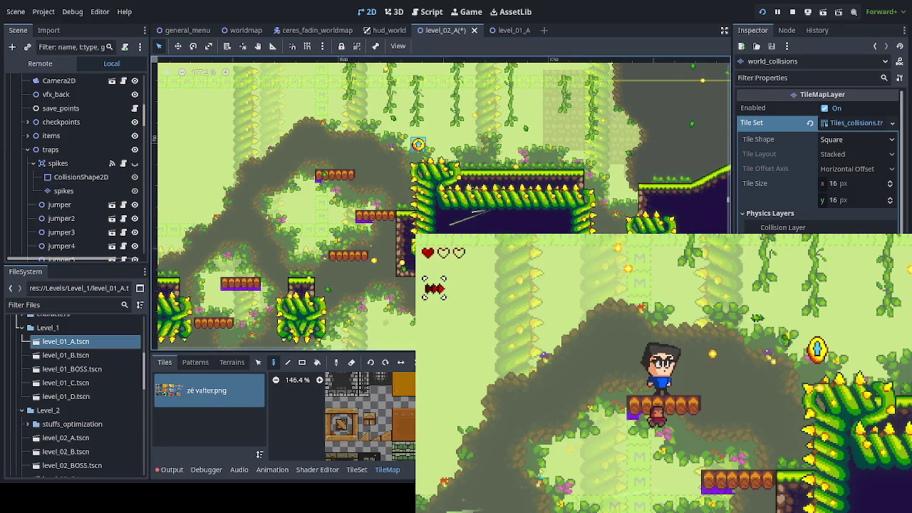
pyautogui.press('F1')
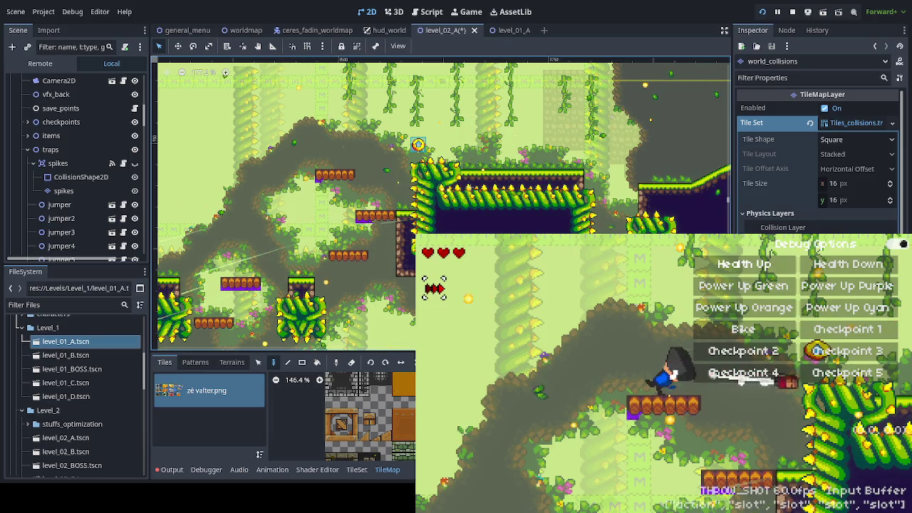
# Playtest by jumping off the platform and running right past the frog checkpoint
pyautogui.press('space')
pyautogui.press('Right')
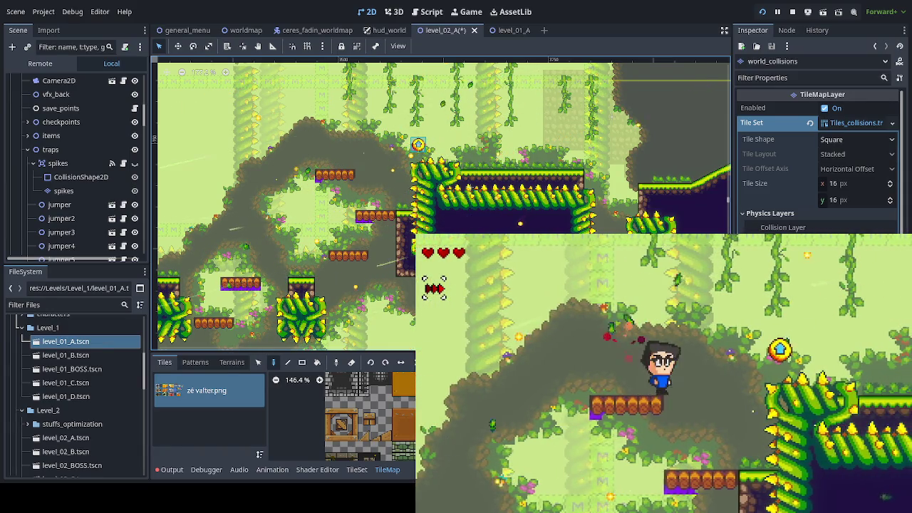
pyautogui.press('Right')
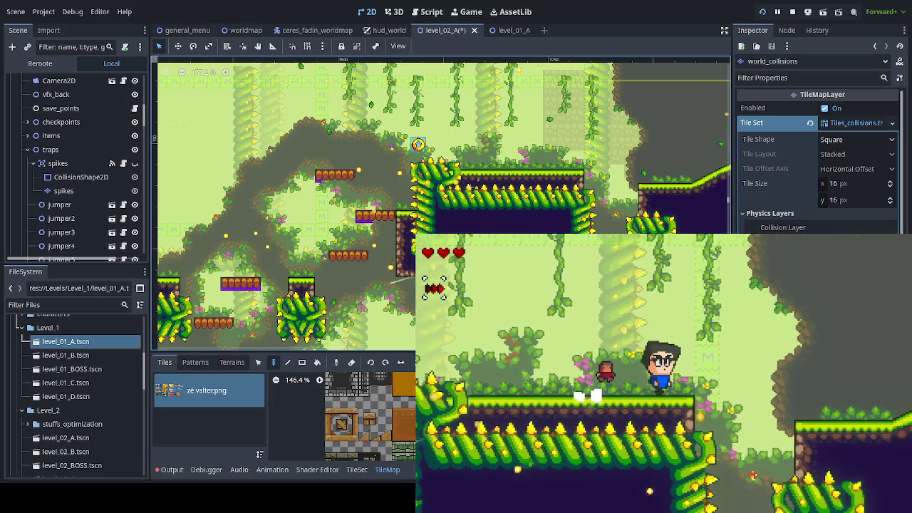
pyautogui.press('Right')
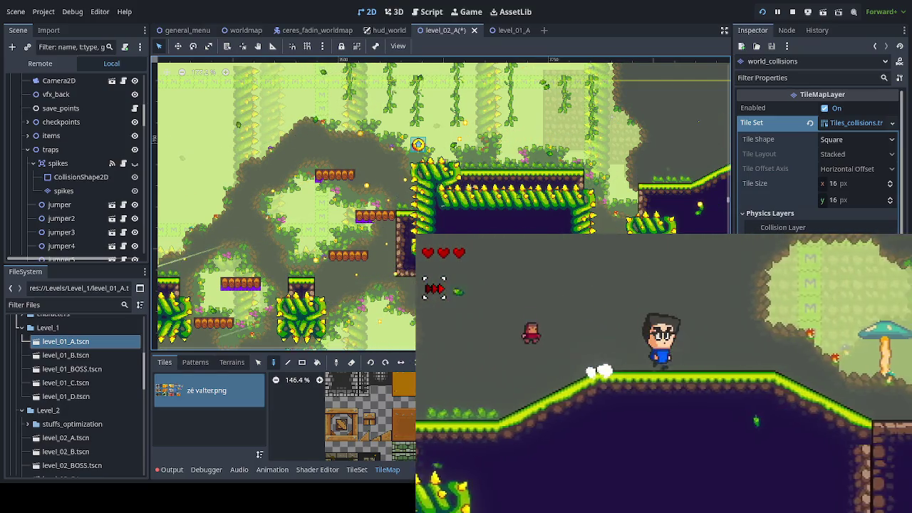
pyautogui.press('Right')
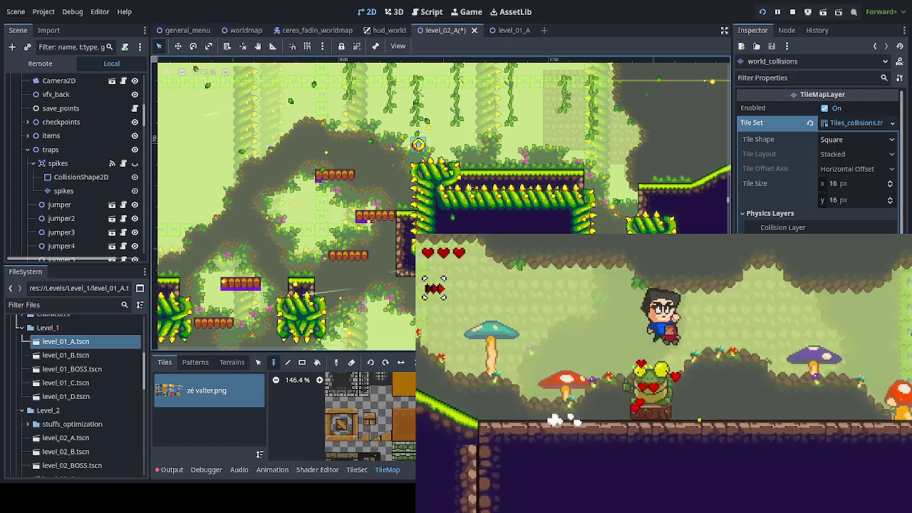
pyautogui.press('Right')
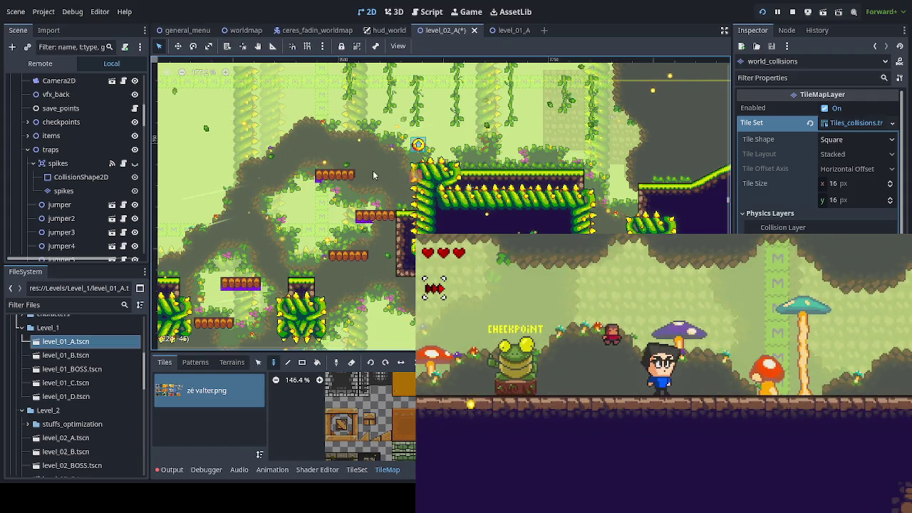
# Show the dark ParallaxForeground foliage again and save the level
pyautogui.moveTo(143, 120); pyautogui.dragTo(156, 261)
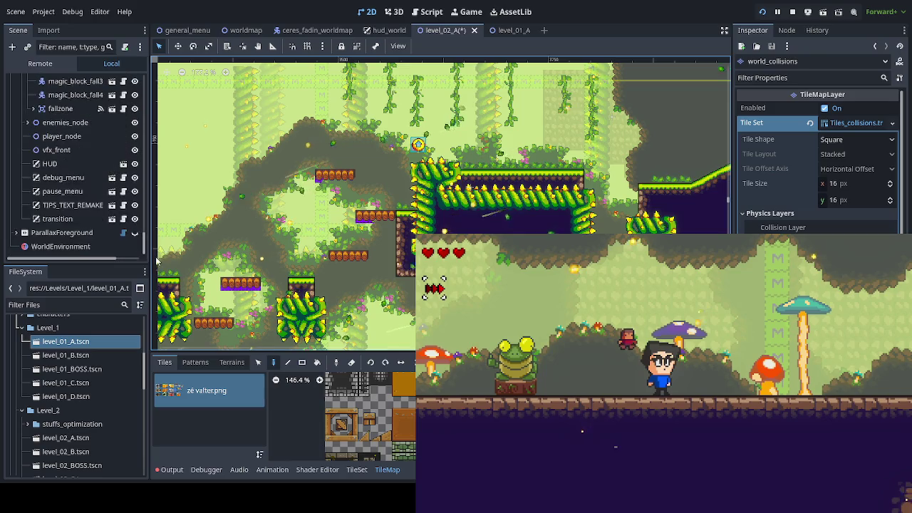
pyautogui.click(135, 233)
pyautogui.hotkey('ctrl', 's')
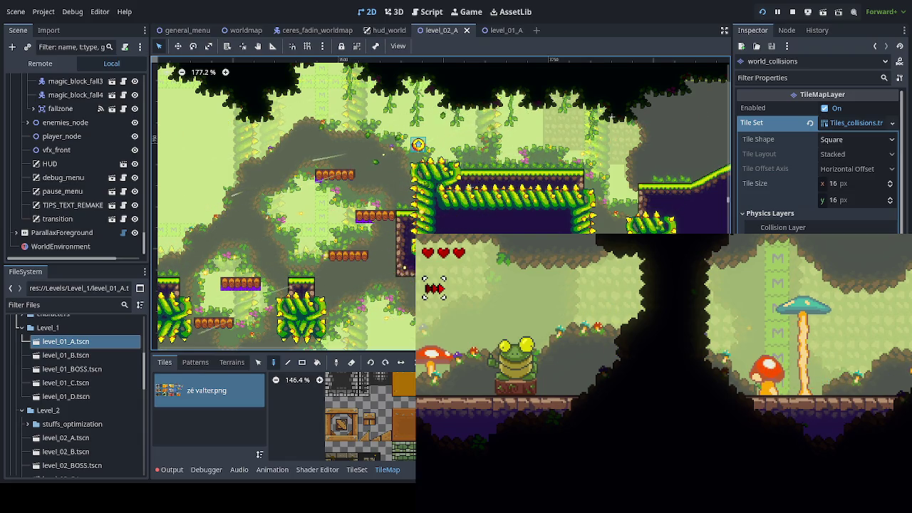
# Move the player through the mushroom area to the lower floor and frame the mushroom ledge
pyautogui.press('Right')
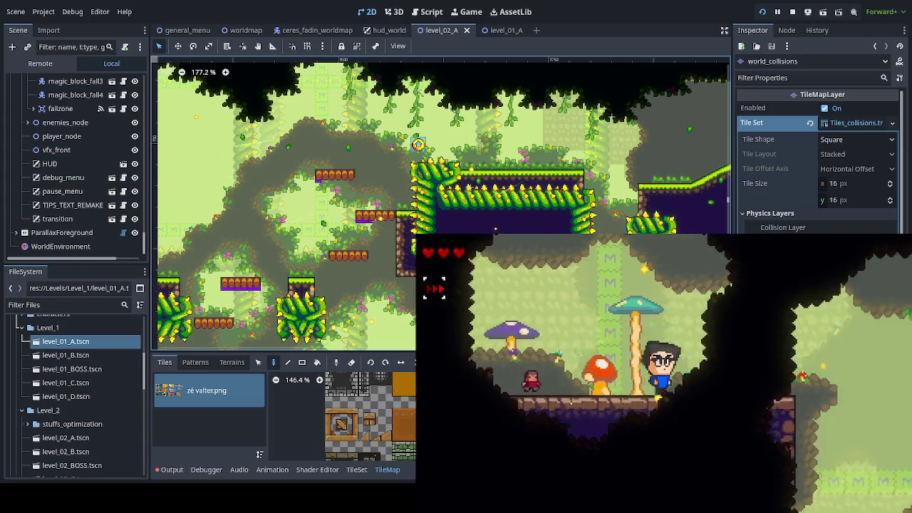
pyautogui.press('Right')
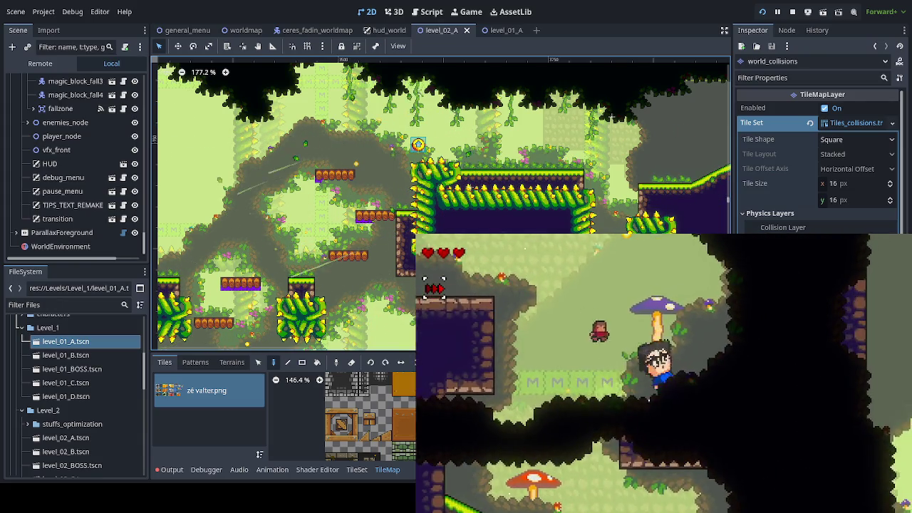
pyautogui.press('Right')
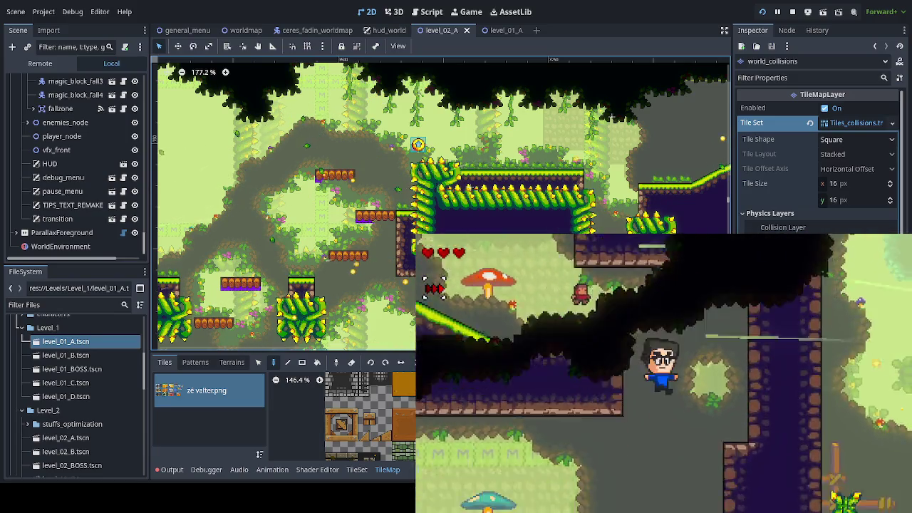
pyautogui.press('Left')
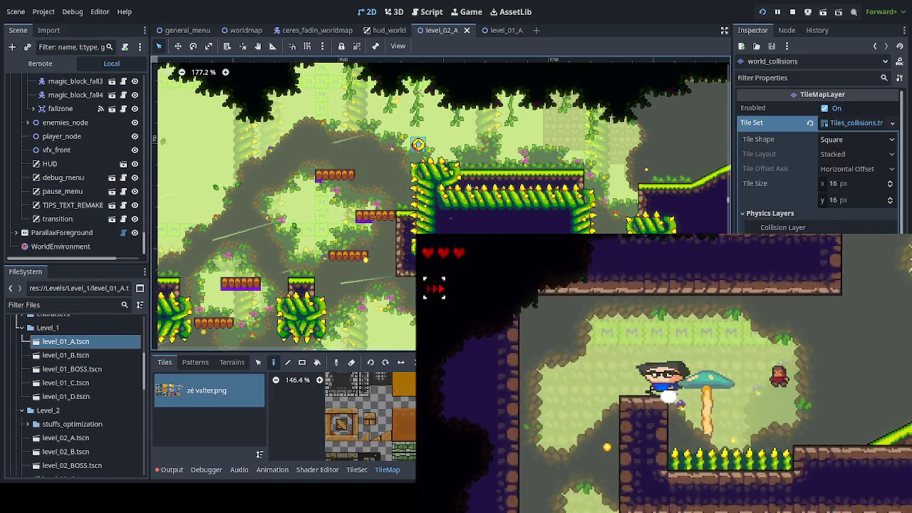
pyautogui.press('Right')
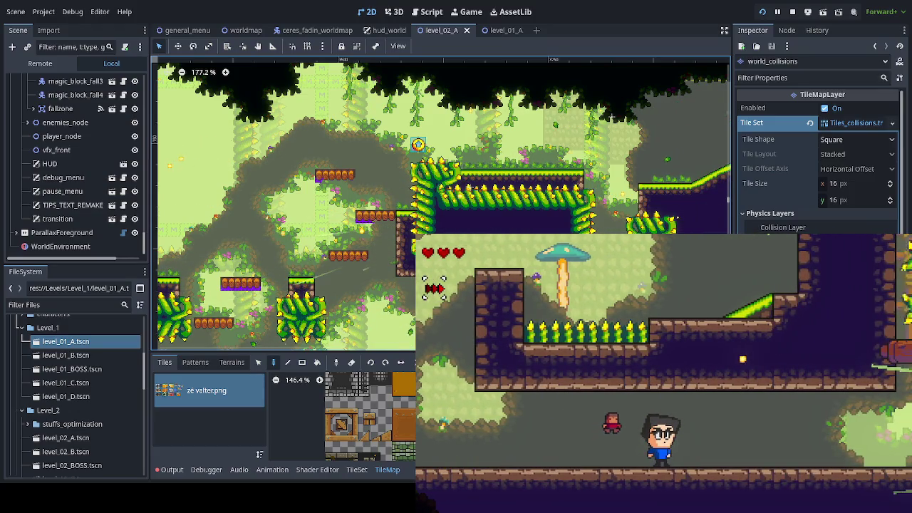
pyautogui.moveTo(358, 270)
pyautogui.mouseDown()
pyautogui.moveTo(259, 200)
pyautogui.moveTo(665, 195)
pyautogui.moveTo(428, 199)
pyautogui.moveTo(197, 278)
pyautogui.moveTo(628, 173)
pyautogui.moveTo(488, 212)
pyautogui.mouseUp()
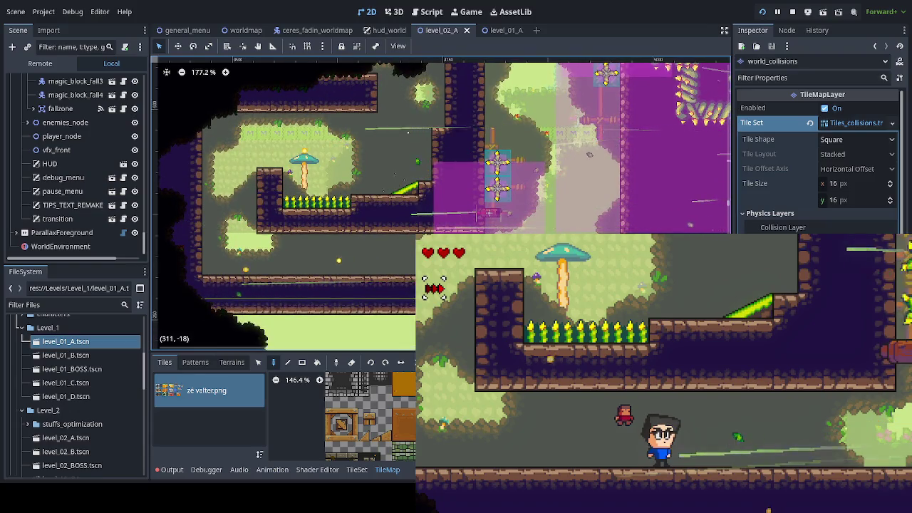
# Paint a platform_collisions tile on top of the brick ledge beside the mushroom
pyautogui.moveTo(145, 243); pyautogui.dragTo(152, 87)
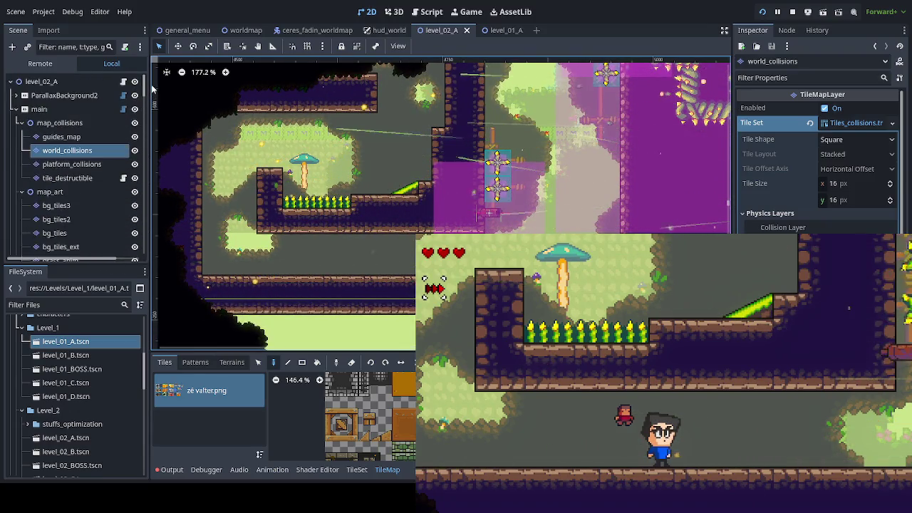
pyautogui.click(71, 164)
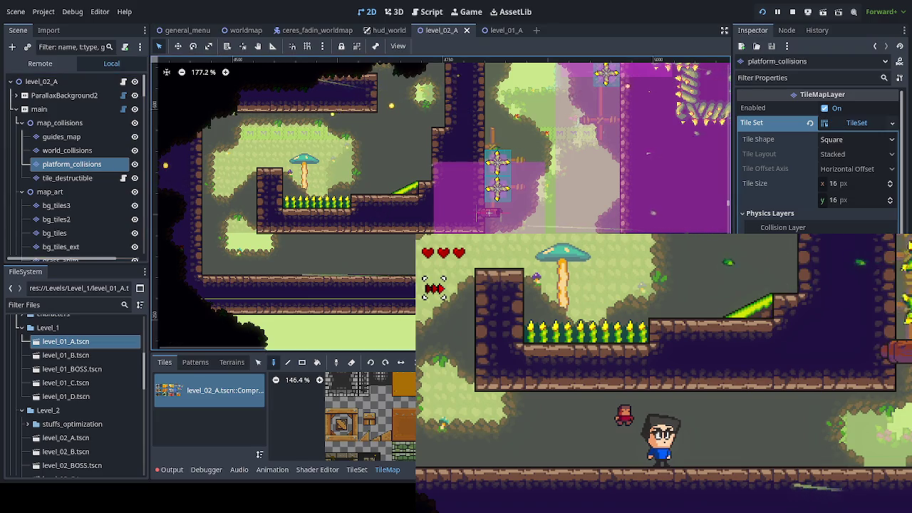
pyautogui.click(289, 173)
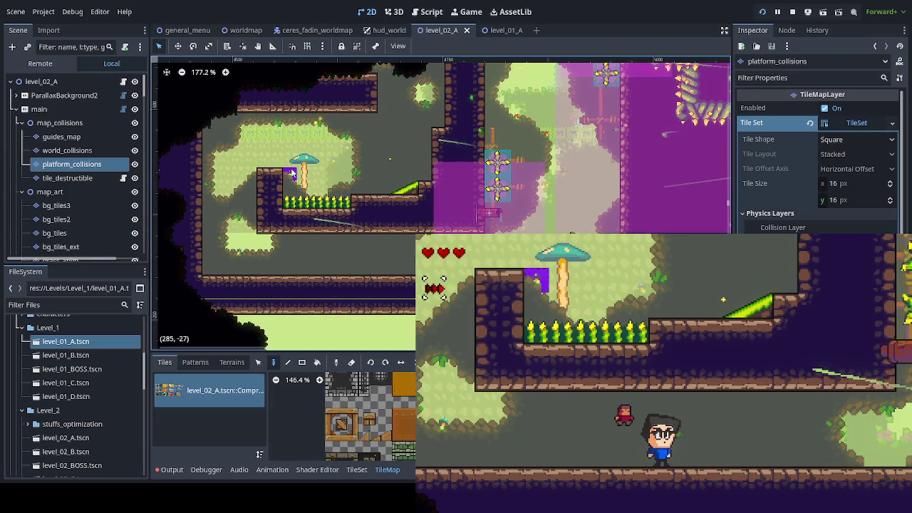
pyautogui.scroll(3, 316, 221)
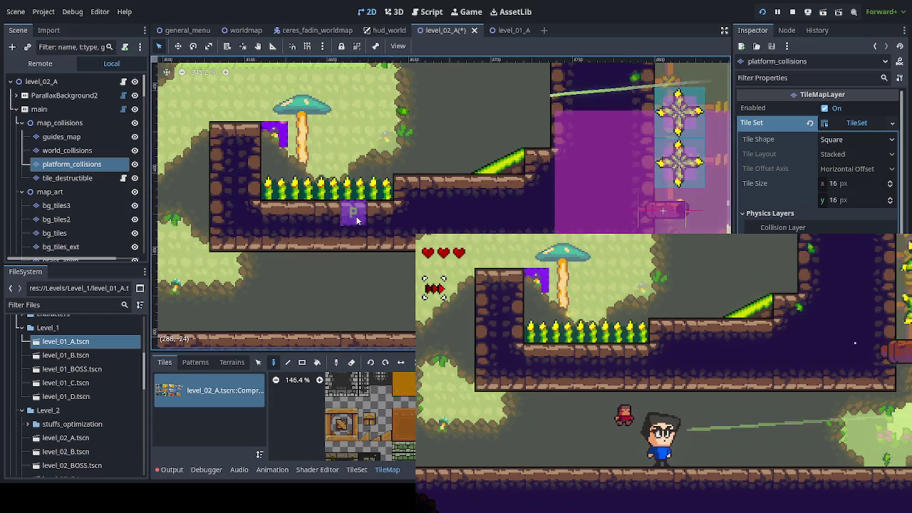
pyautogui.scroll(-3, 90, 231)
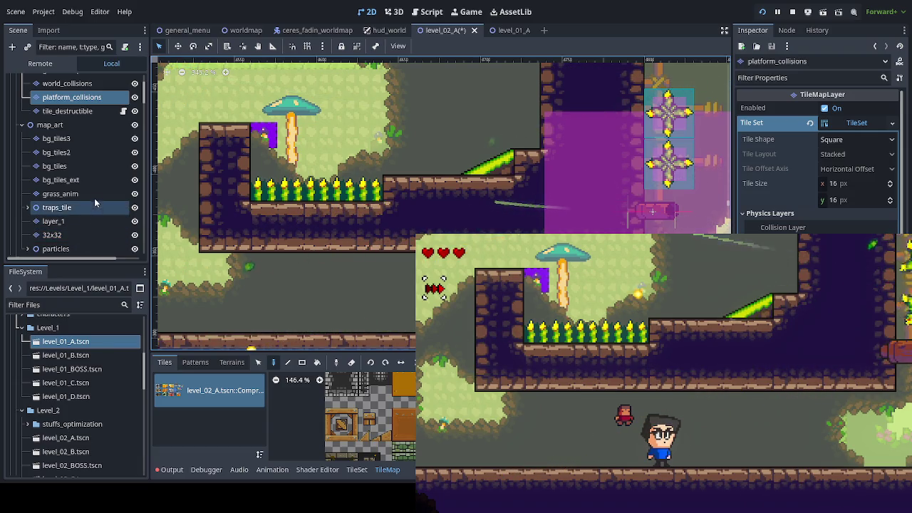
pyautogui.scroll(-1, 96, 198)
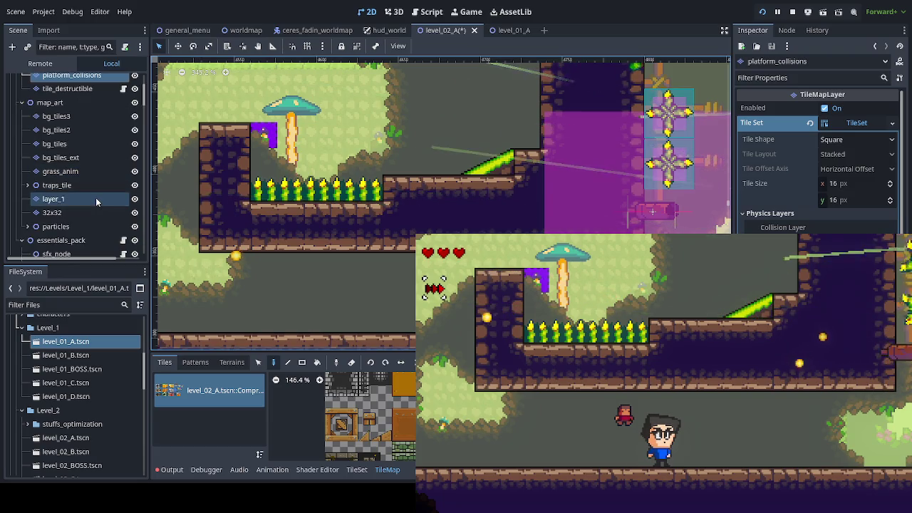
# Paint wooden log art on the ledge in layer_1, run the player right past it, and stop the game
pyautogui.click(95, 199)
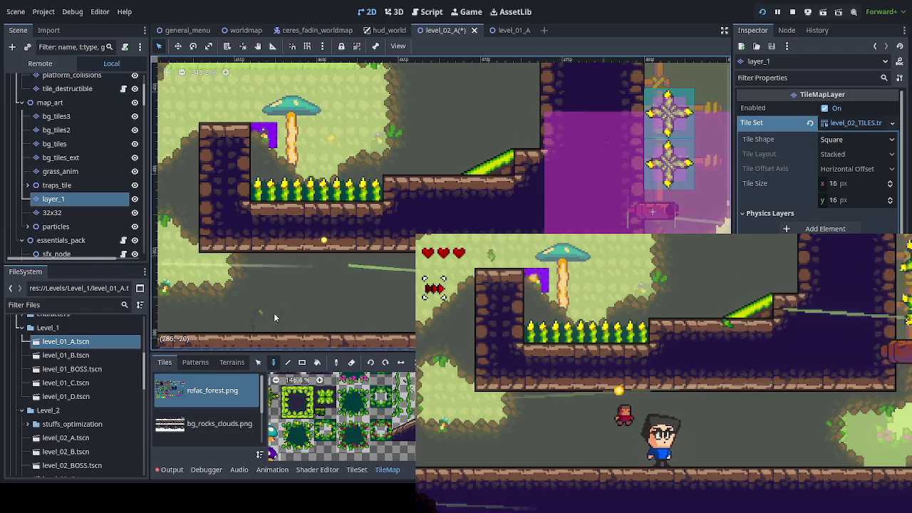
pyautogui.scroll(-5, 402, 442)
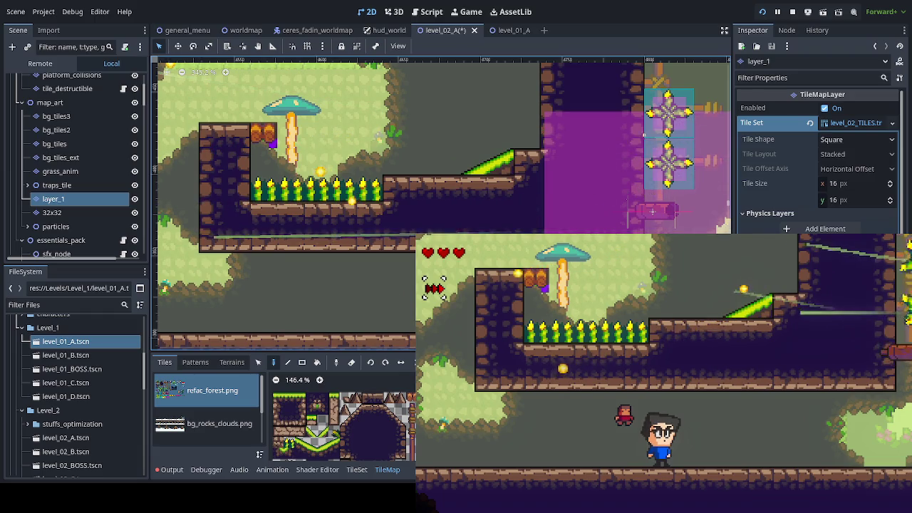
pyautogui.press('Right')
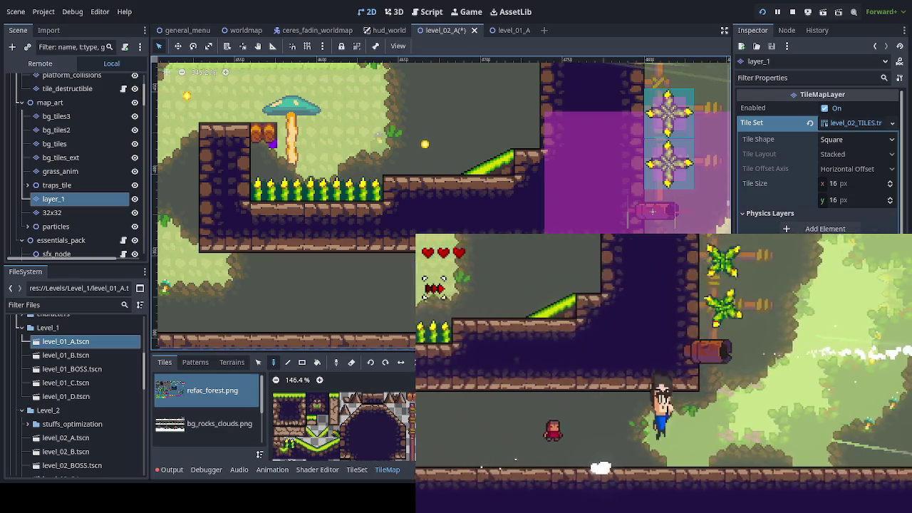
pyautogui.press('F8')
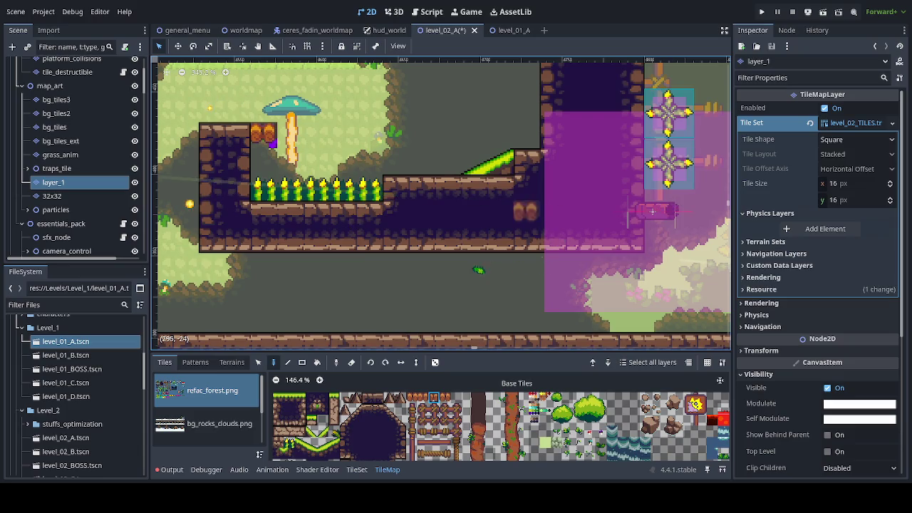
# Save level_02_A and pan back across the level to the launcher section
pyautogui.hotkey('ctrl', 's')
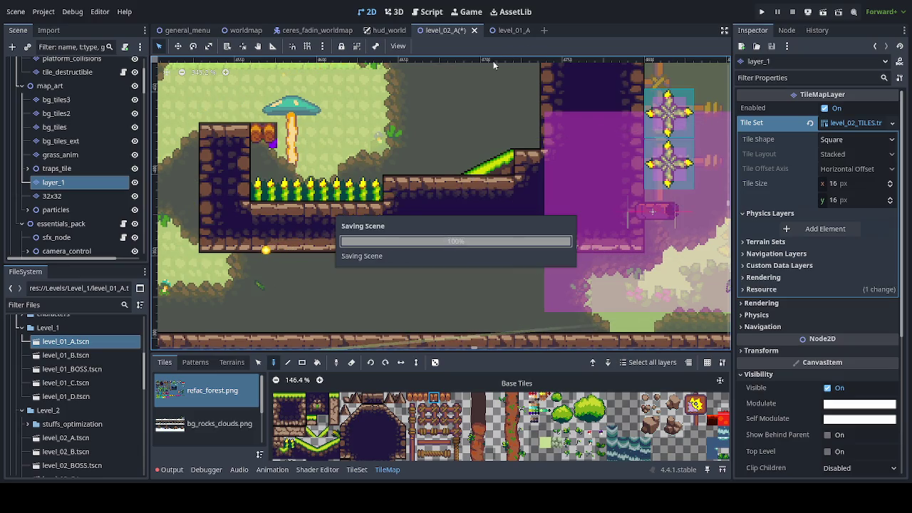
pyautogui.scroll(-3, 402, 189)
pyautogui.scroll(-2, 403, 189)
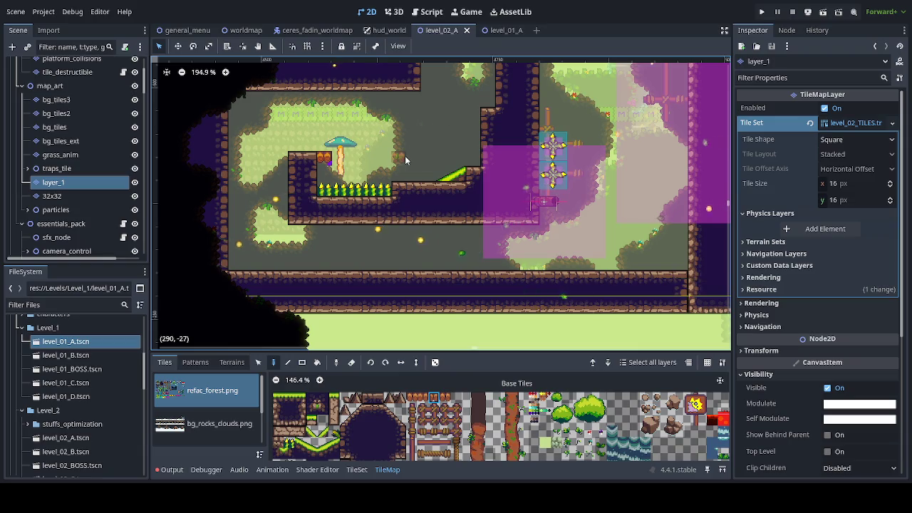
pyautogui.moveTo(399, 167)
pyautogui.mouseDown()
pyautogui.moveTo(265, 209)
pyautogui.moveTo(274, 217)
pyautogui.mouseUp()
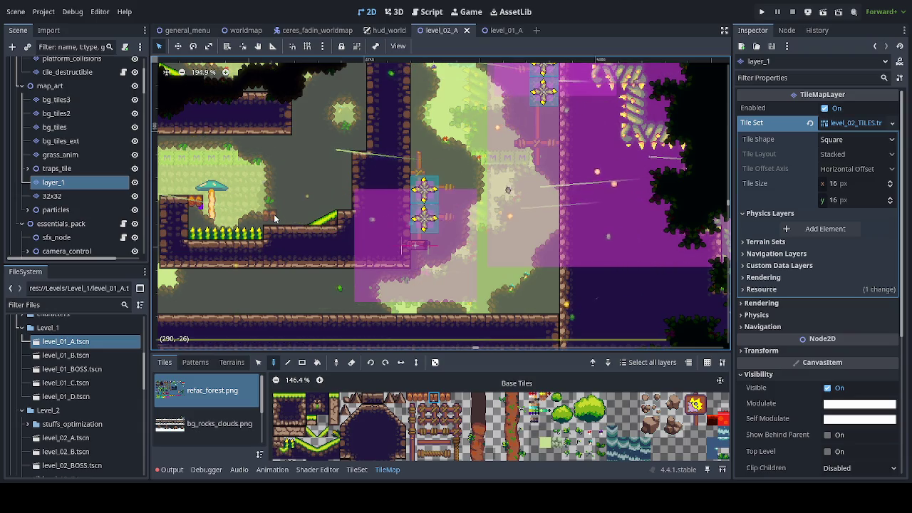
pyautogui.moveTo(316, 261); pyautogui.dragTo(437, 235)
pyautogui.hscroll(-10, 438, 234)
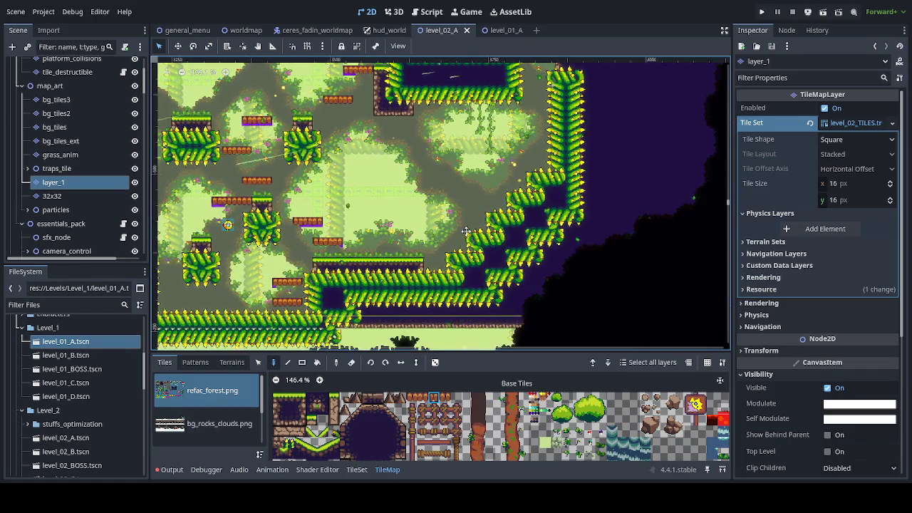
pyautogui.moveTo(210, 211); pyautogui.dragTo(701, 298)
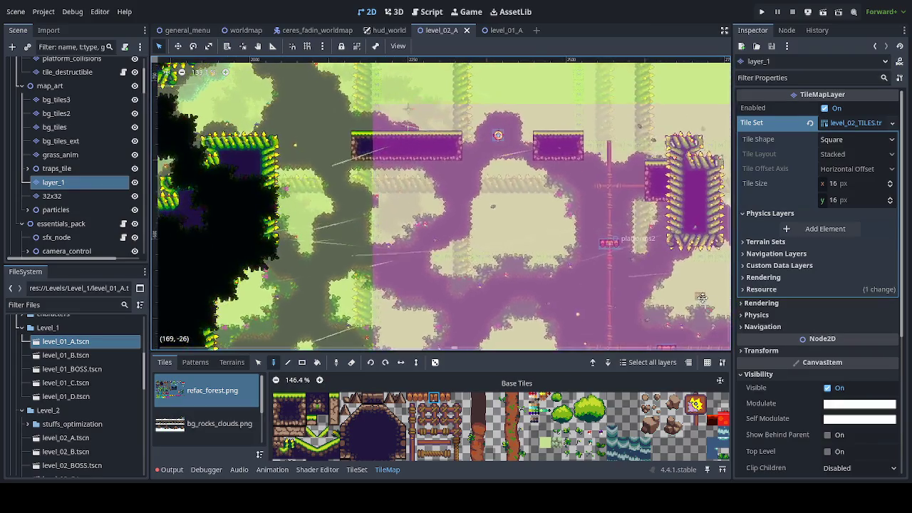
pyautogui.moveTo(193, 169)
pyautogui.mouseDown()
pyautogui.moveTo(391, 161)
pyautogui.moveTo(661, 178)
pyautogui.mouseUp()
pyautogui.moveTo(164, 171); pyautogui.dragTo(433, 194)
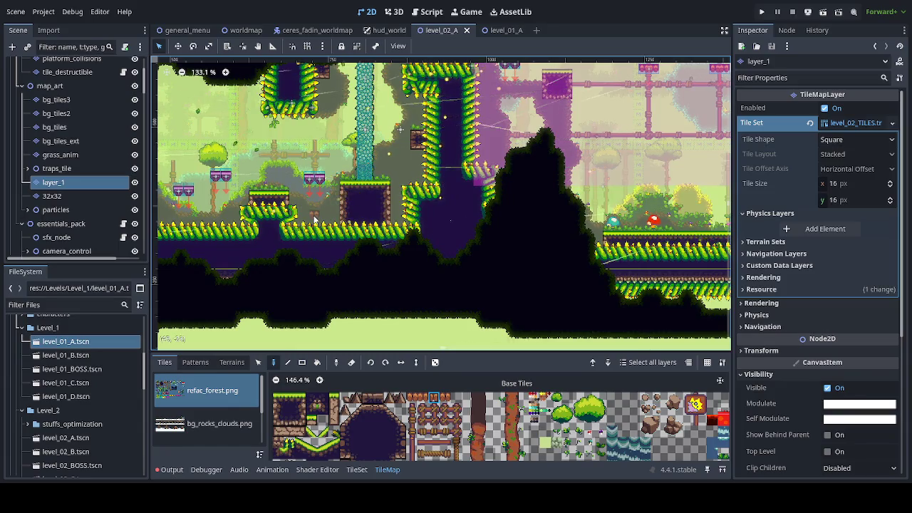
pyautogui.scroll(3, 379, 285)
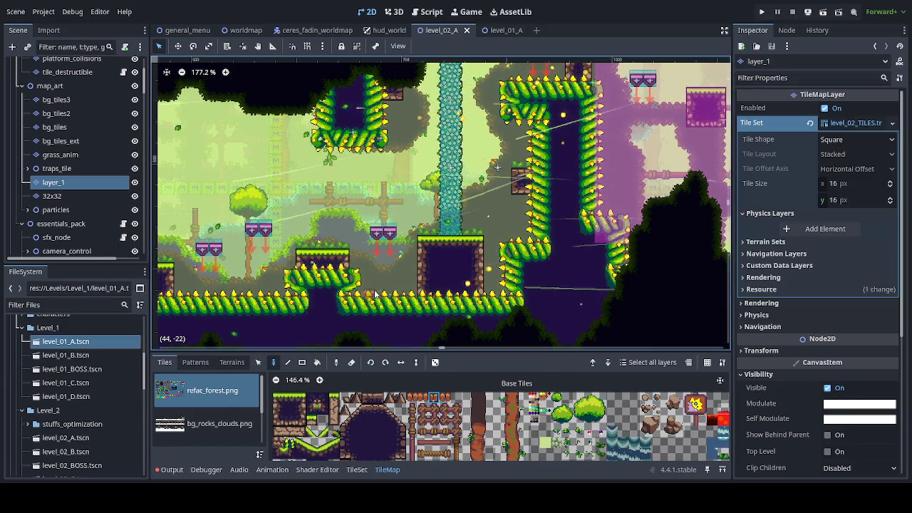
pyautogui.scroll(2, 384, 288)
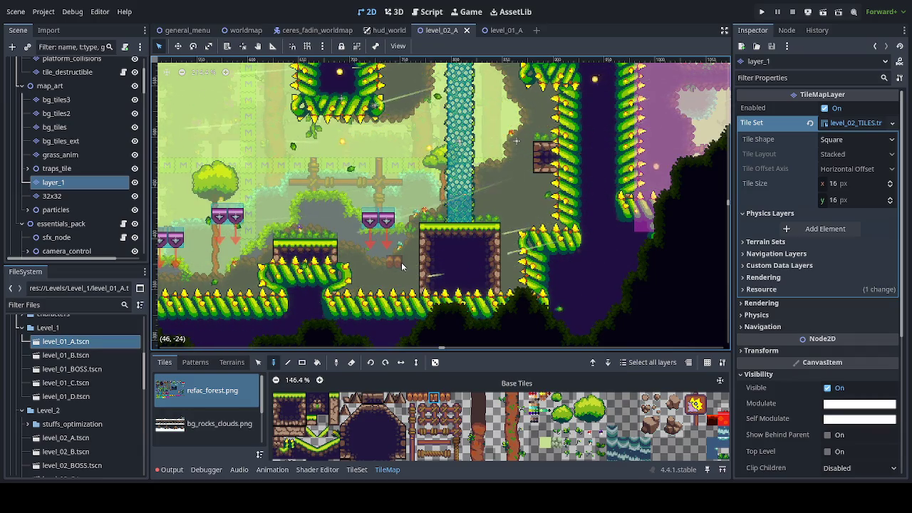
# Paint a wooden log tile at the right end of the grassy slope ledge on layer_1
pyautogui.click(411, 397)
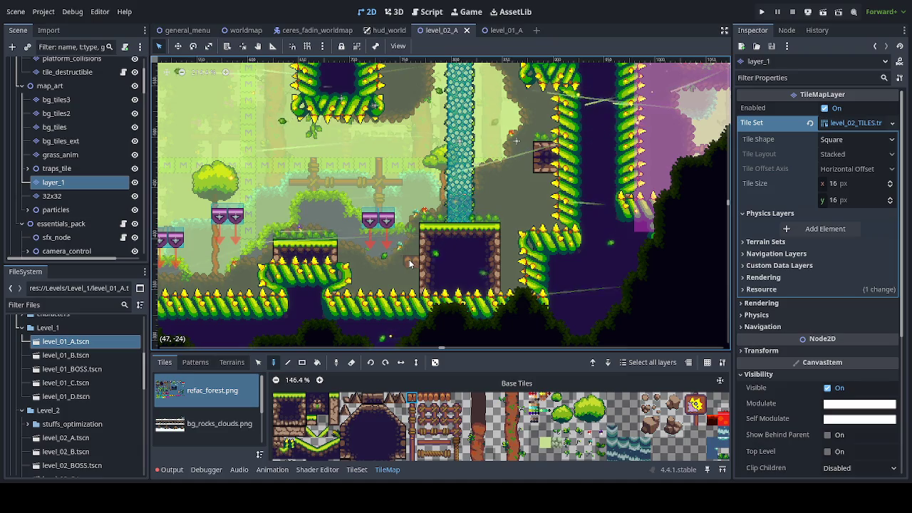
pyautogui.hscroll(-5, 408, 259)
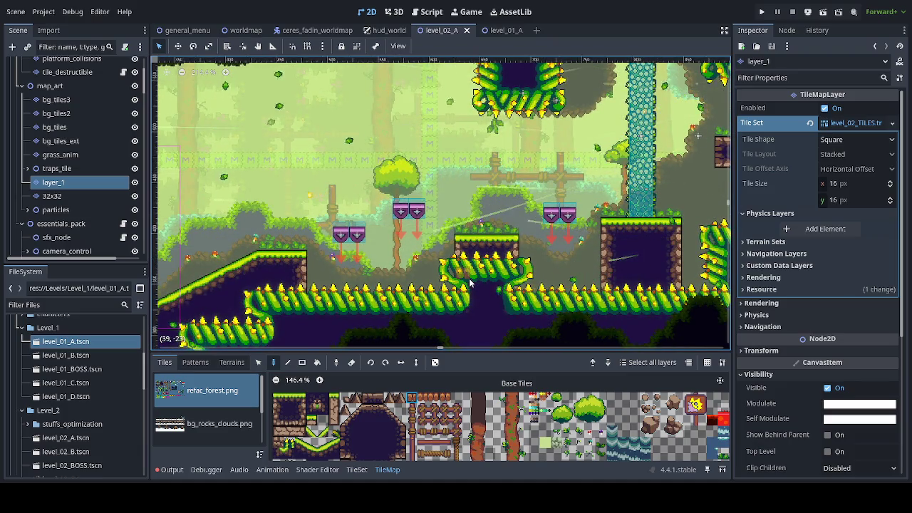
pyautogui.click(434, 397)
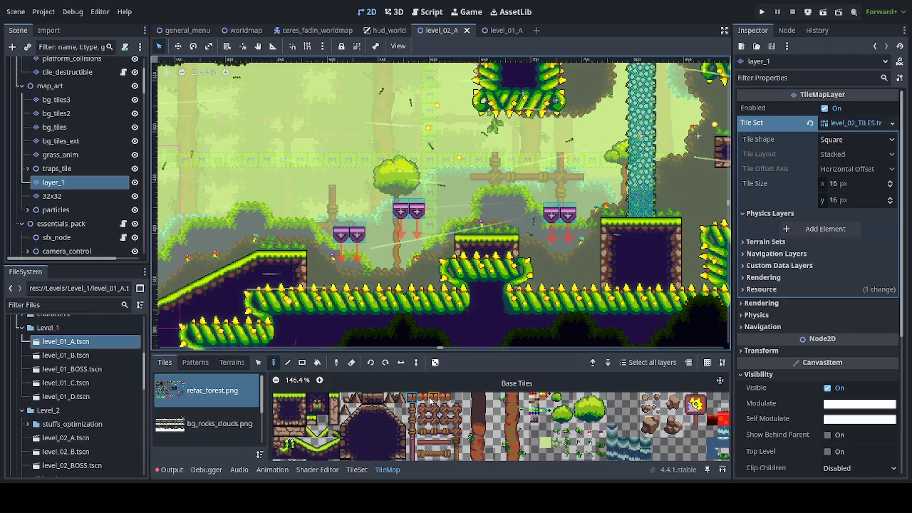
pyautogui.click(311, 273)
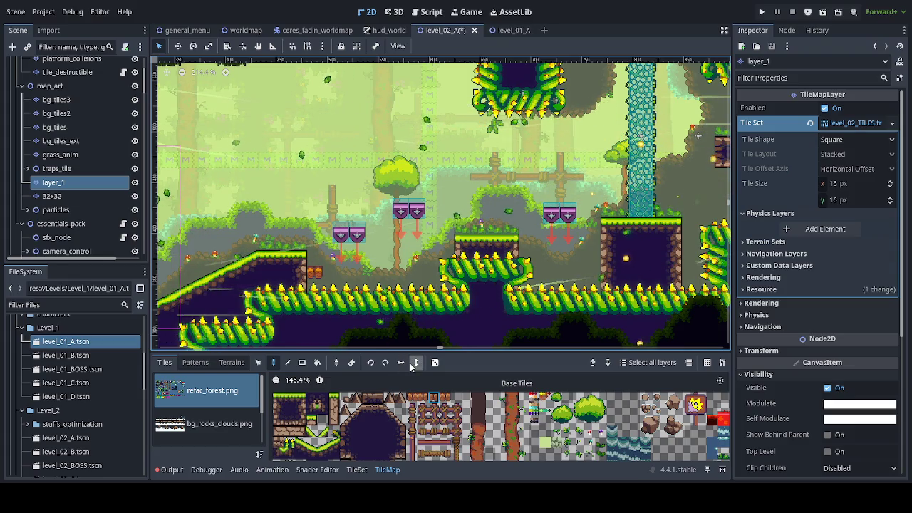
pyautogui.scroll(3, 87, 147)
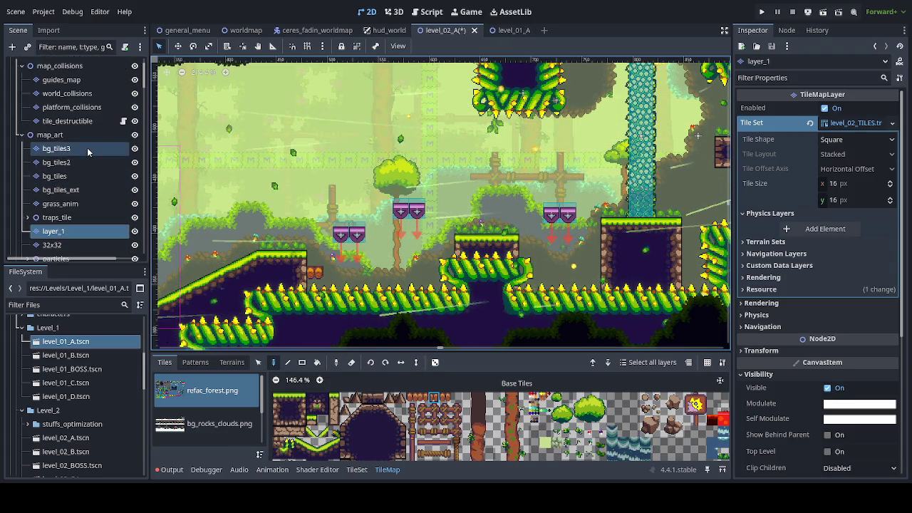
pyautogui.click(82, 108)
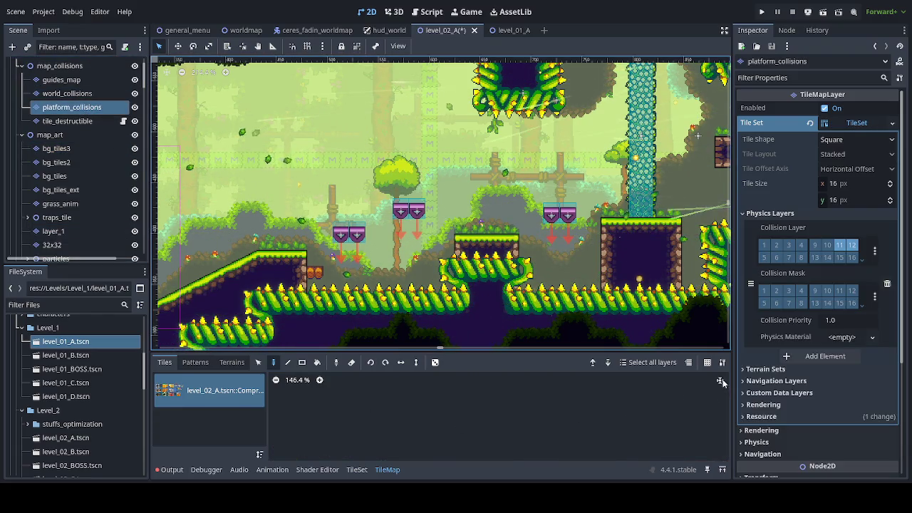
pyautogui.click(573, 403)
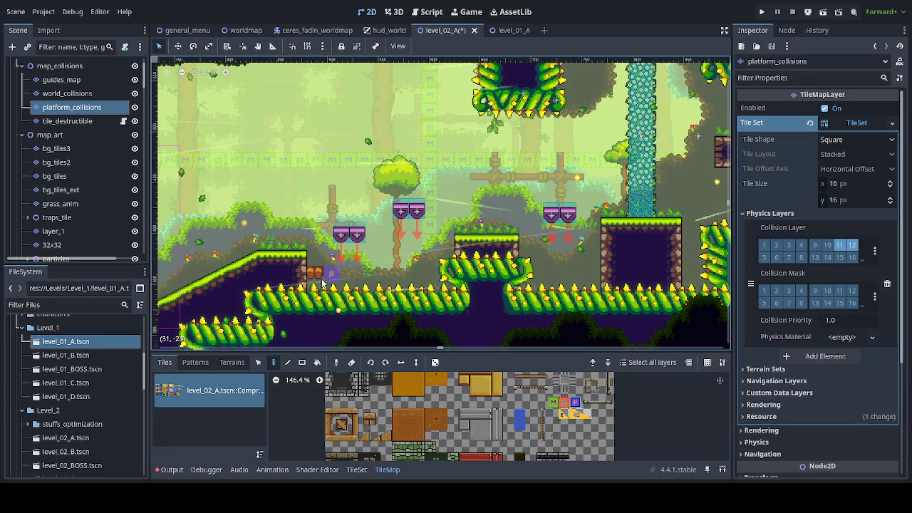
pyautogui.moveTo(525, 305); pyautogui.dragTo(322, 297)
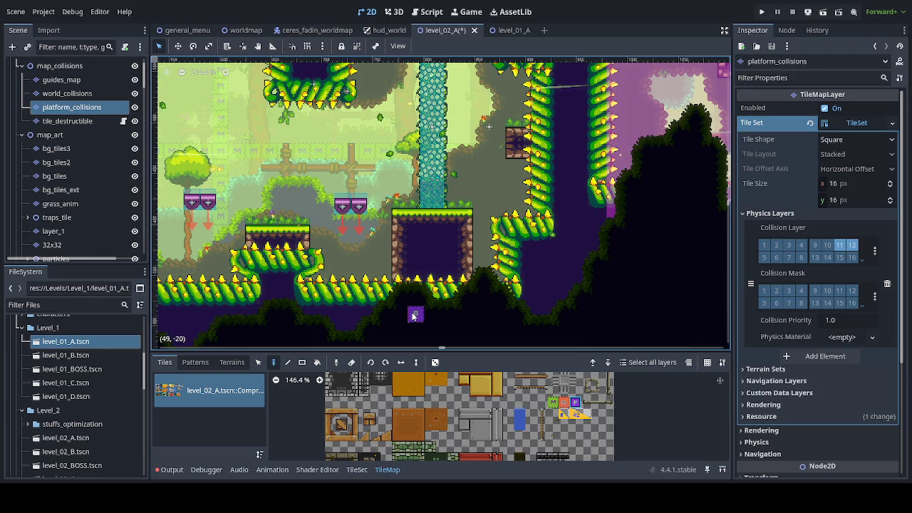
# Reselect layer_1 and scroll around the level to survey it
pyautogui.click(66, 231)
pyautogui.scroll(3, 460, 449)
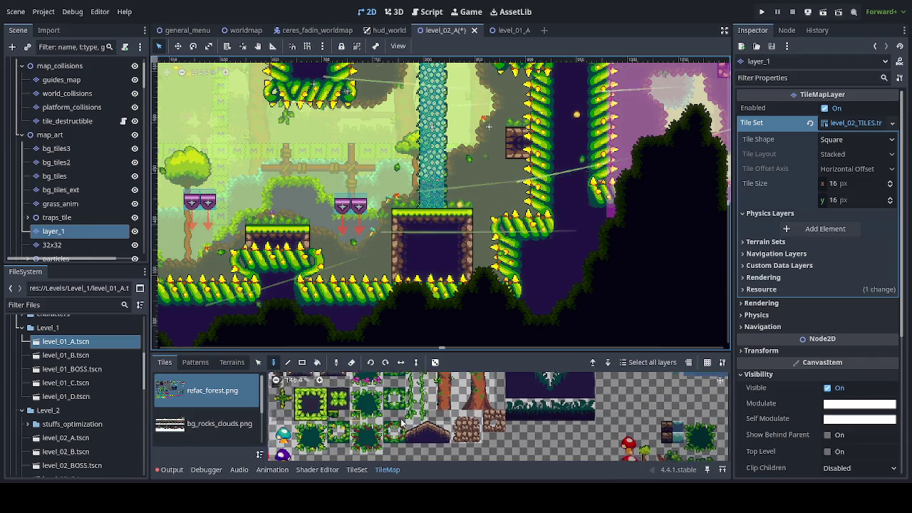
pyautogui.scroll(3, 460, 456)
pyautogui.scroll(1, 484, 435)
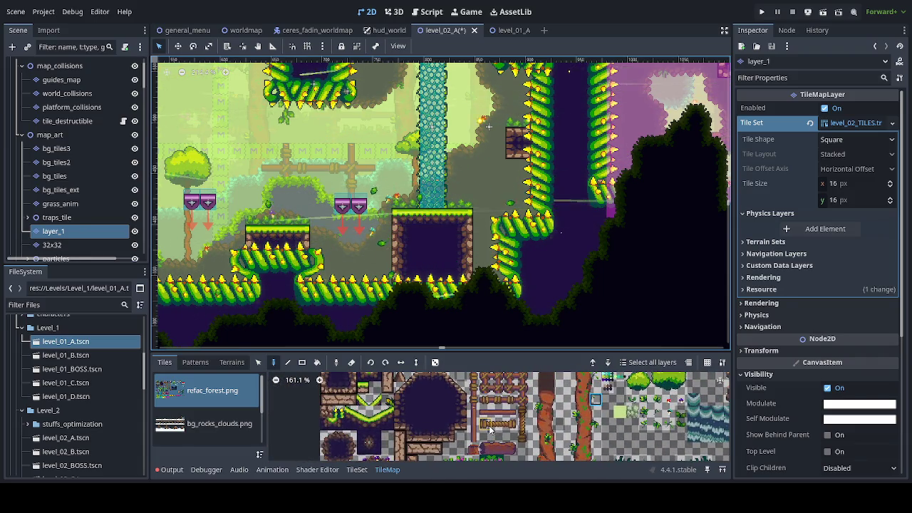
pyautogui.scroll(-2, 461, 387)
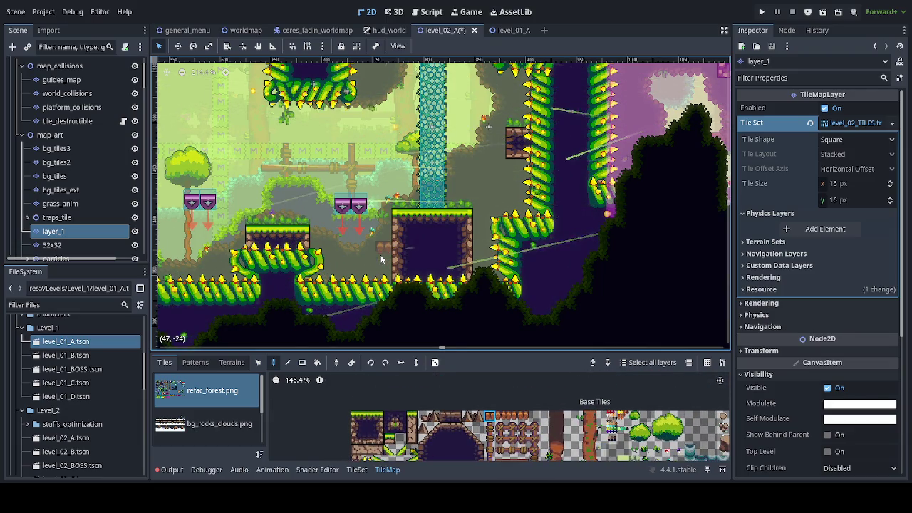
pyautogui.scroll(-3, 369, 281)
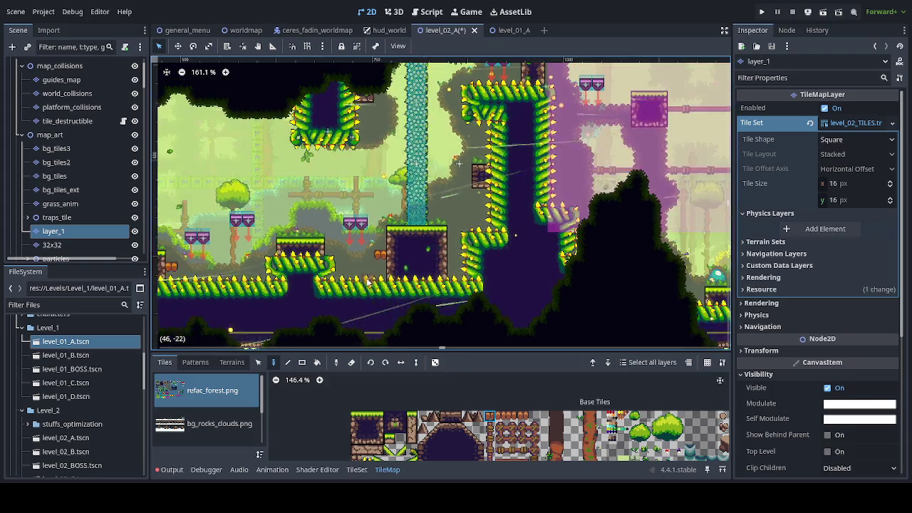
pyautogui.scroll(-1, 321, 252)
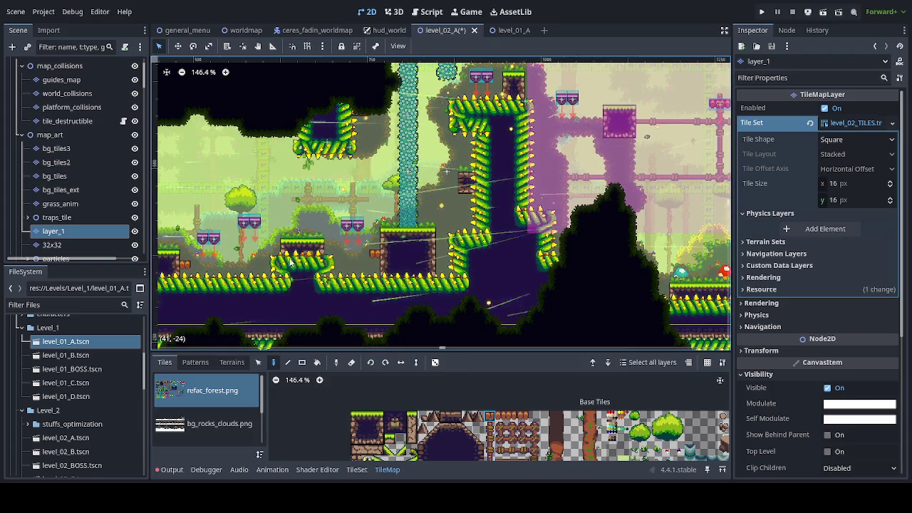
pyautogui.hscroll(4, 279, 262)
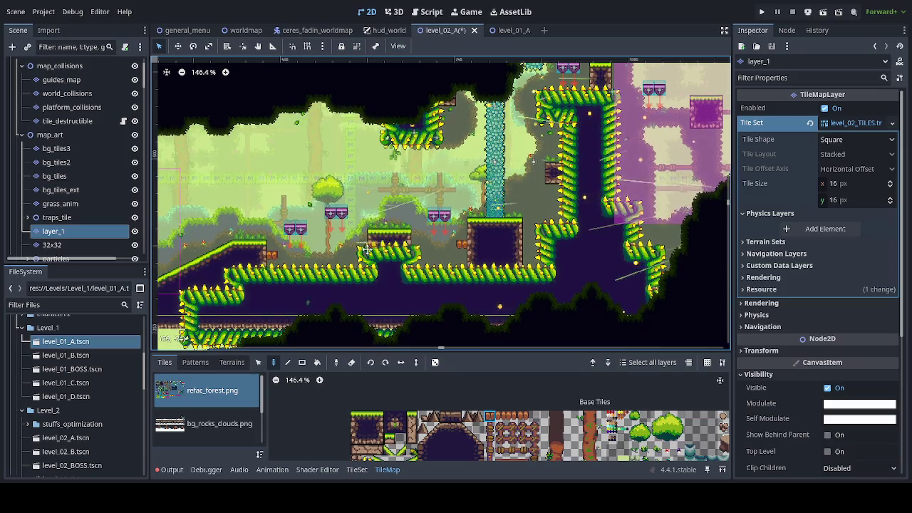
pyautogui.hscroll(5, 605, 242)
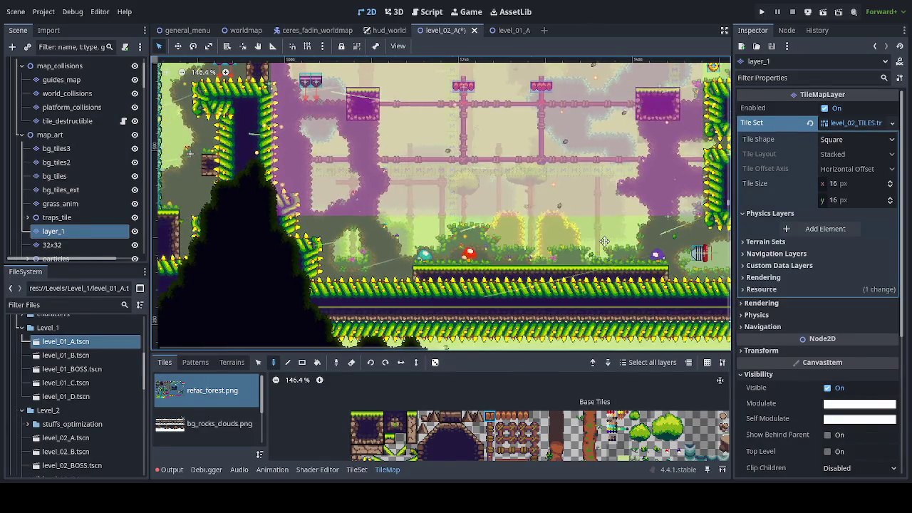
pyautogui.moveTo(605, 242)
pyautogui.mouseDown()
pyautogui.moveTo(704, 330)
pyautogui.moveTo(652, 254)
pyautogui.mouseUp()
# Pan on to the green forest section with floating wooden platforms and select bg_tiles_ext
pyautogui.hscroll(13, 652, 254)
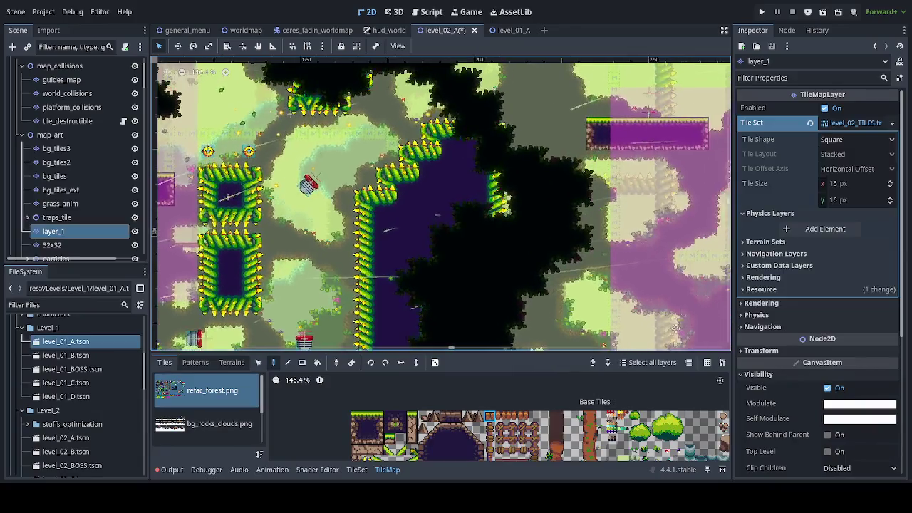
pyautogui.moveTo(675, 328)
pyautogui.mouseDown()
pyautogui.moveTo(455, 314)
pyautogui.moveTo(265, 286)
pyautogui.moveTo(242, 242)
pyautogui.mouseUp()
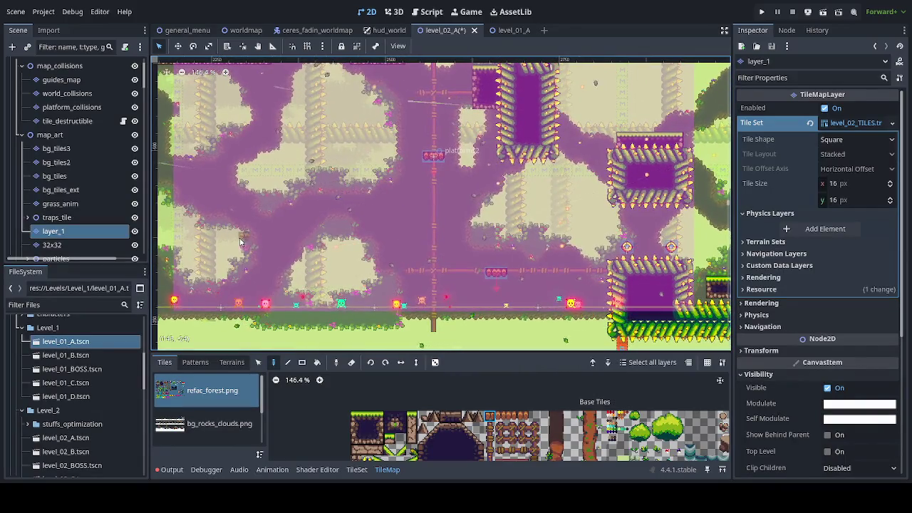
pyautogui.hscroll(10, 501, 157)
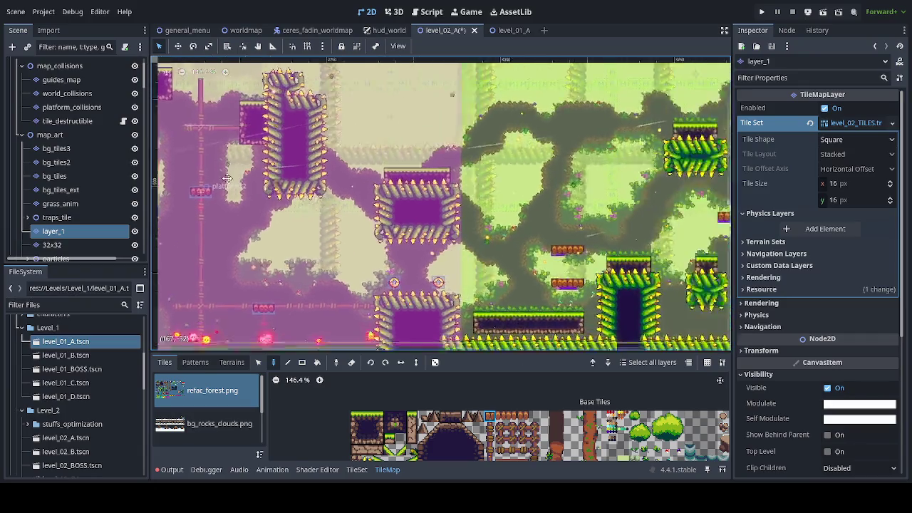
pyautogui.moveTo(657, 196); pyautogui.dragTo(453, 177)
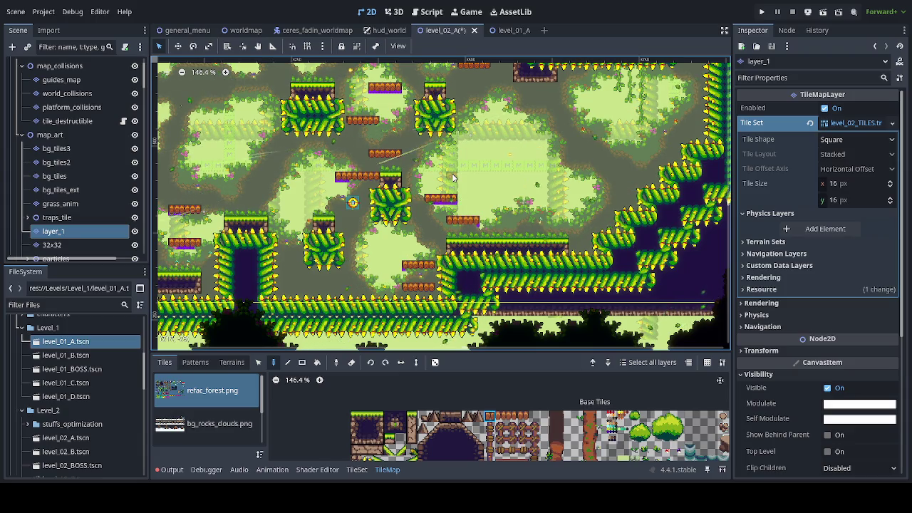
pyautogui.moveTo(405, 147); pyautogui.dragTo(396, 253)
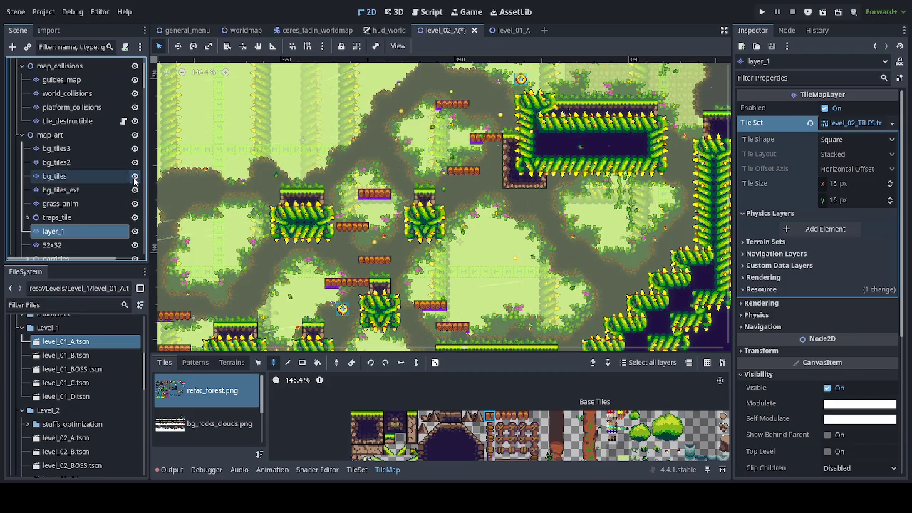
pyautogui.click(121, 189)
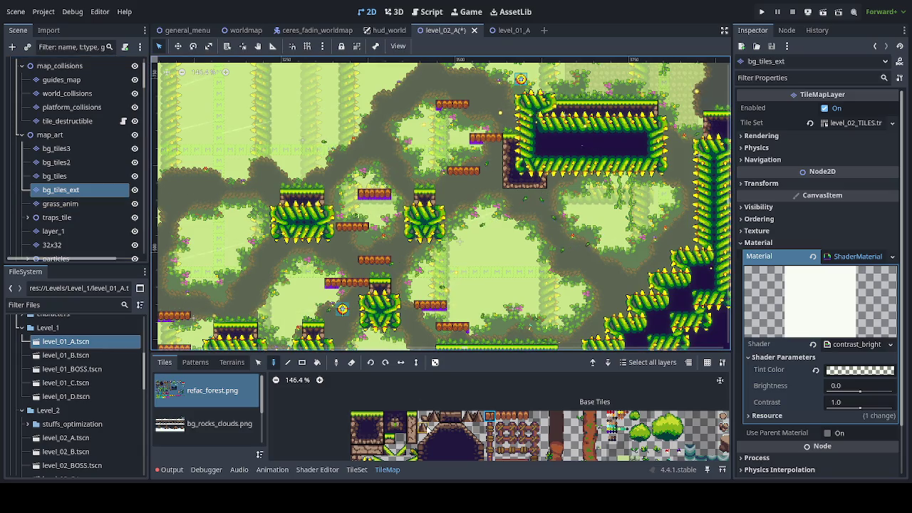
# Extend the tree trunk downward under the platform using the wood_tree terrain
pyautogui.click(230, 361)
pyautogui.scroll(-6, 228, 422)
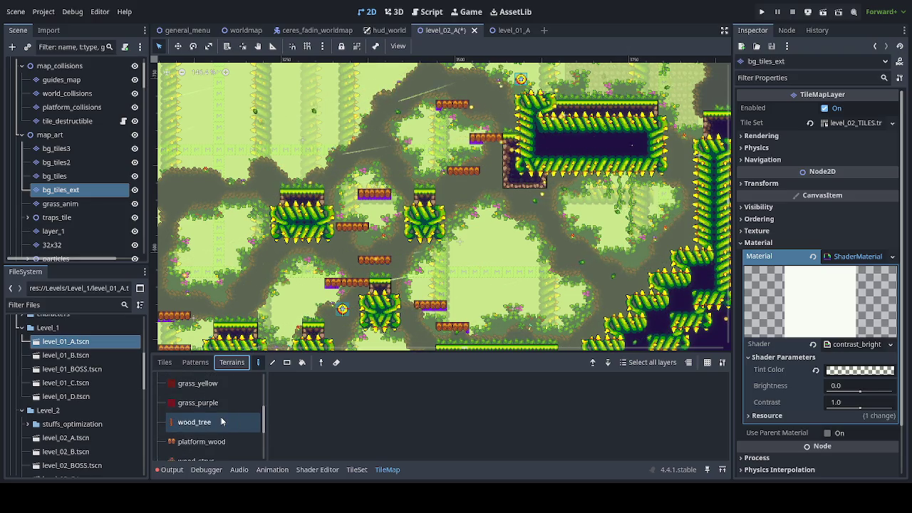
pyautogui.click(221, 422)
pyautogui.scroll(-3, 356, 285)
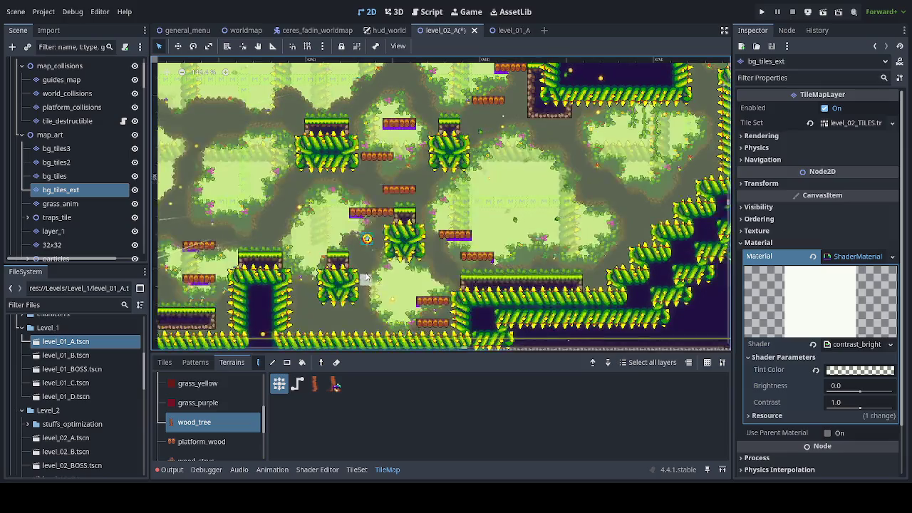
pyautogui.scroll(5, 366, 278)
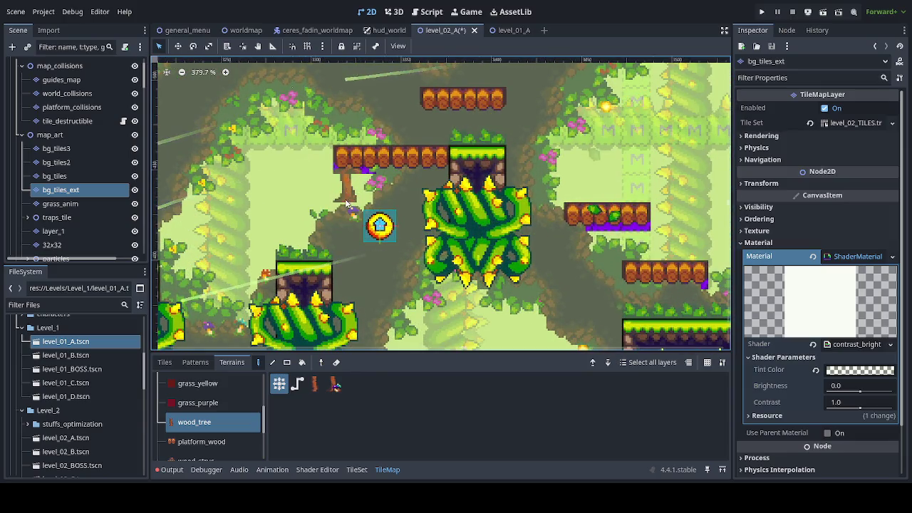
pyautogui.click(347, 213)
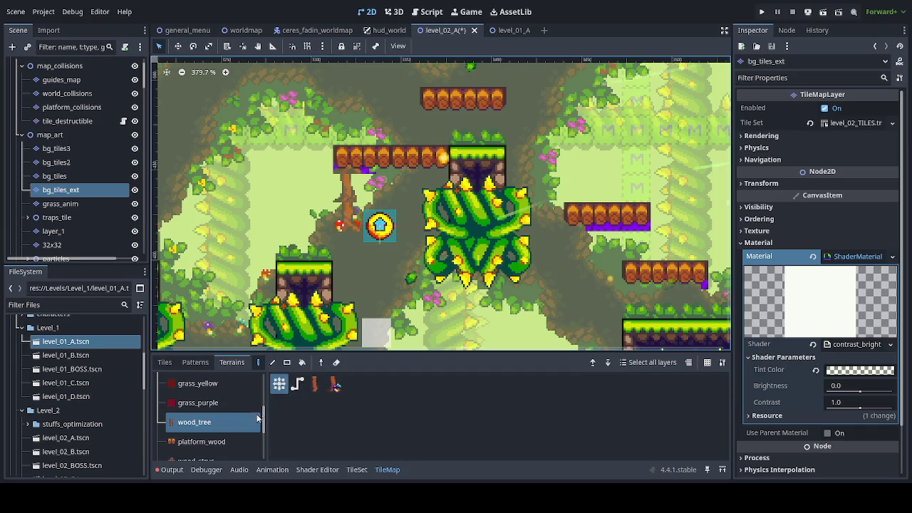
# Paint wood_struc support posts beneath the platform and the upper barrel platform
pyautogui.scroll(-1, 205, 426)
pyautogui.click(197, 438)
pyautogui.moveTo(349, 169); pyautogui.dragTo(342, 251)
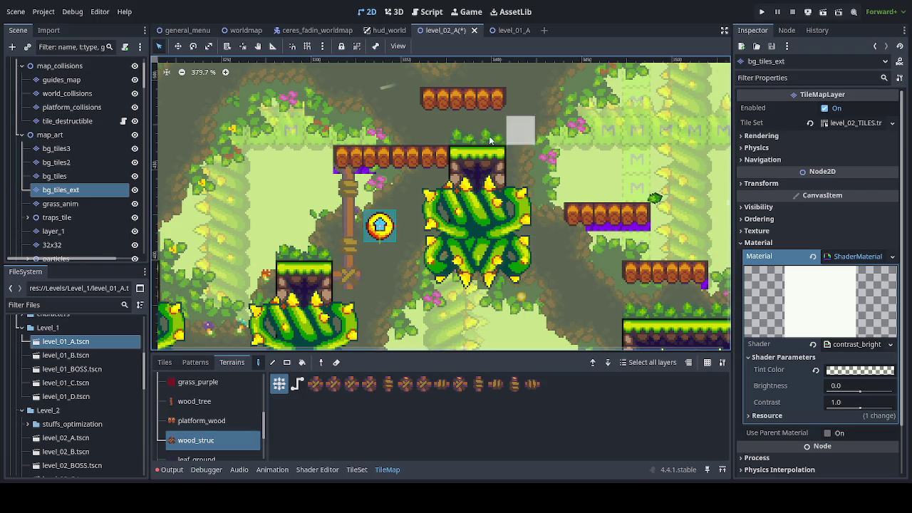
pyautogui.click(431, 107)
# Paint another wood_struc support post from the topmost barrel platform down into the scaffold
pyautogui.click(487, 136)
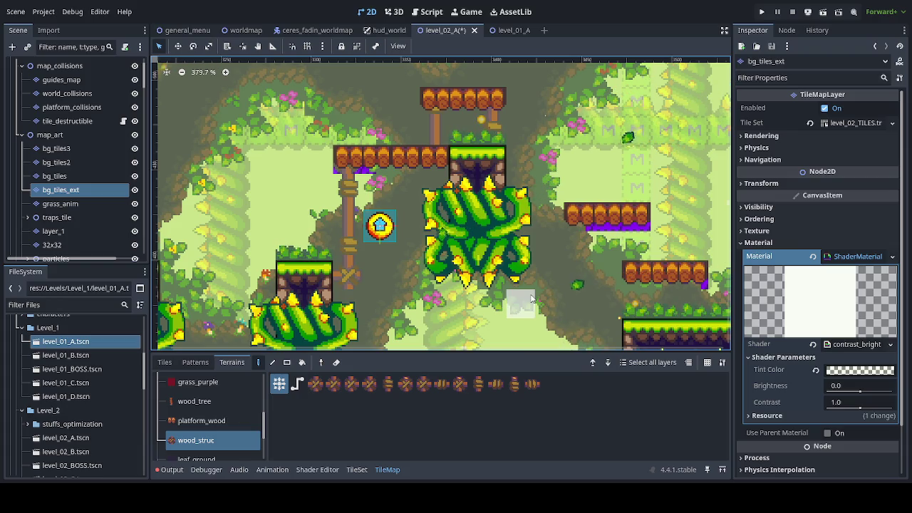
pyautogui.hscroll(5, 463, 243)
pyautogui.scroll(-2, 463, 242)
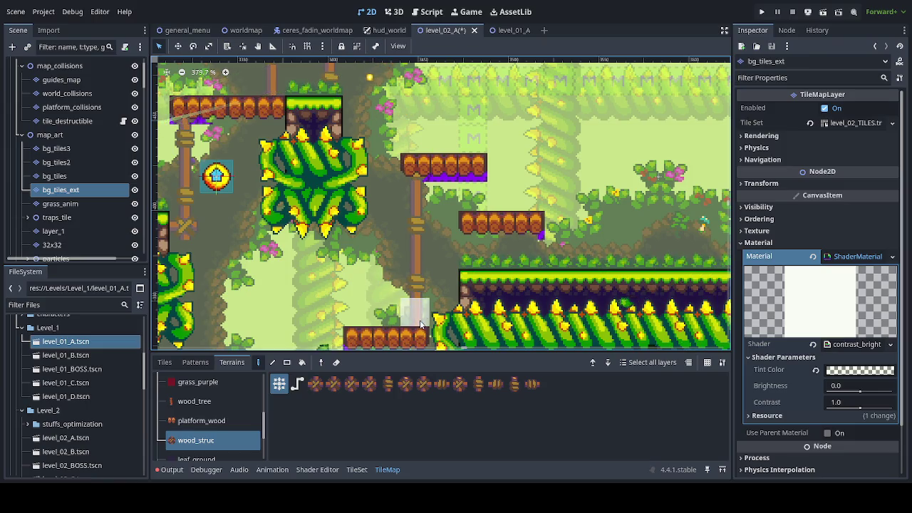
pyautogui.scroll(-3, 407, 213)
pyautogui.moveTo(395, 214)
pyautogui.mouseDown()
pyautogui.moveTo(475, 257)
pyautogui.moveTo(641, 236)
pyautogui.moveTo(622, 218)
pyautogui.mouseUp()
pyautogui.scroll(3, 617, 264)
pyautogui.hscroll(5, 617, 263)
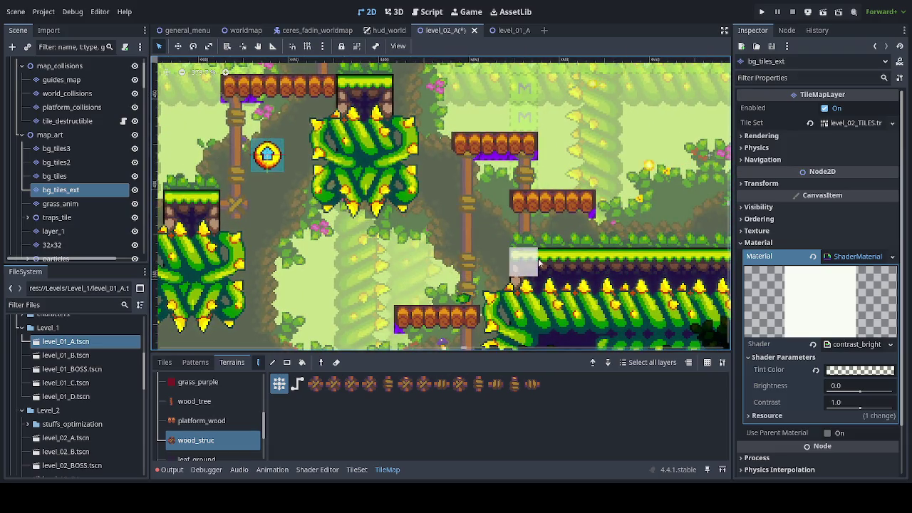
pyautogui.moveTo(407, 203)
pyautogui.mouseDown()
pyautogui.moveTo(417, 278)
pyautogui.moveTo(431, 68)
pyautogui.moveTo(468, 166)
pyautogui.mouseUp()
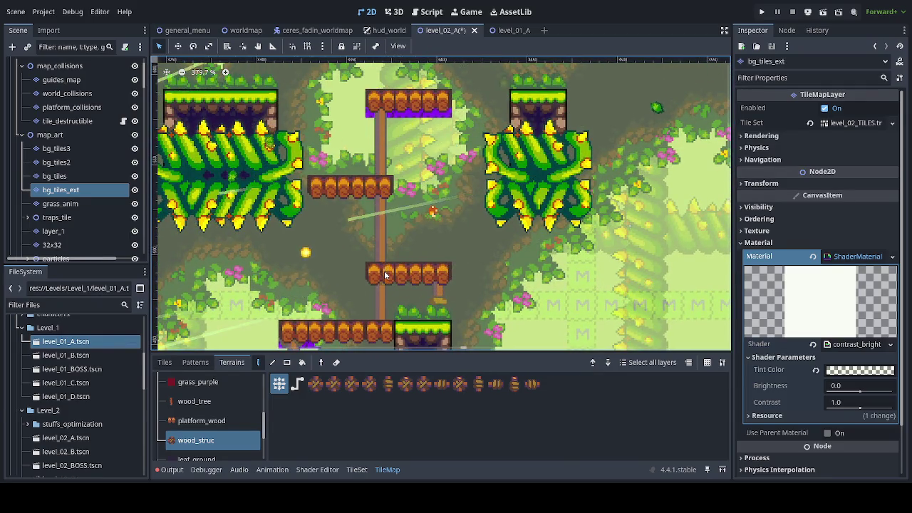
# Under the next platform group, paint a short horizontal wooden beam and a pole reaching down
pyautogui.scroll(-3, 424, 183)
pyautogui.moveTo(423, 183)
pyautogui.mouseDown()
pyautogui.moveTo(400, 250)
pyautogui.moveTo(324, 270)
pyautogui.mouseUp()
pyautogui.hscroll(3, 285, 237)
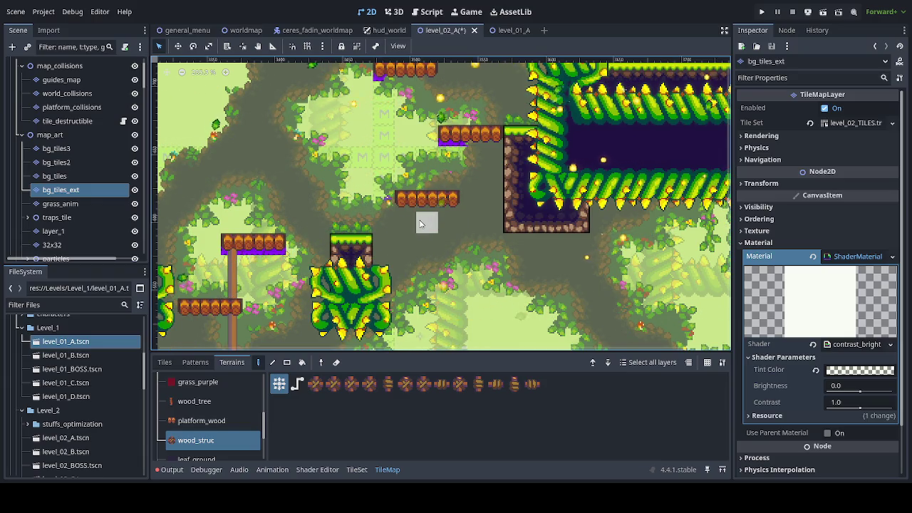
pyautogui.scroll(-5, 420, 225)
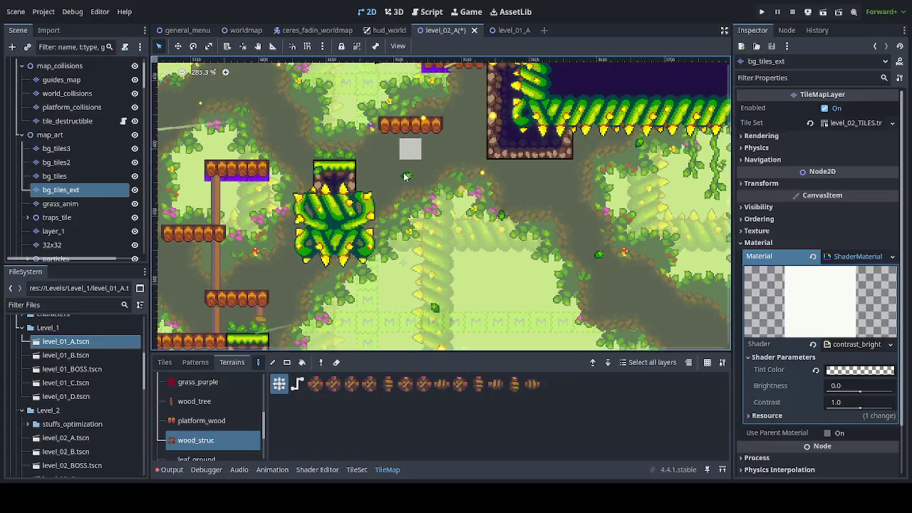
pyautogui.moveTo(377, 222); pyautogui.dragTo(404, 226)
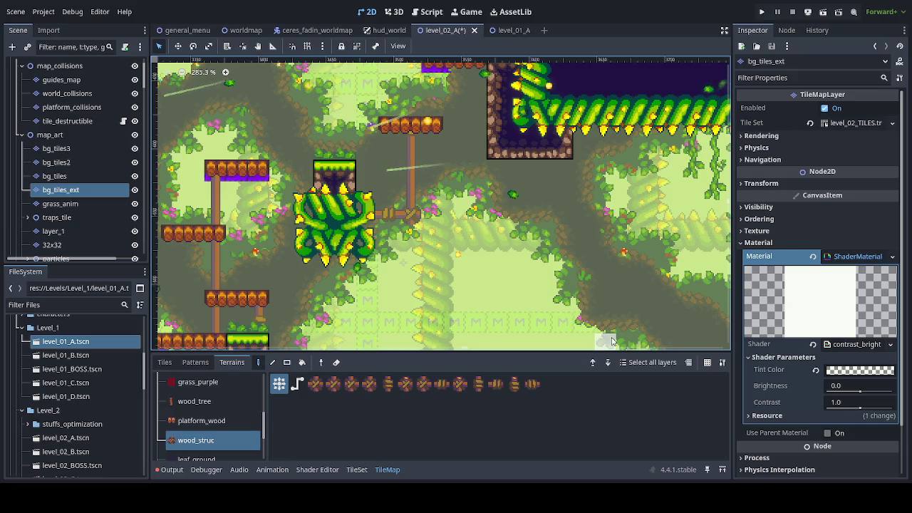
pyautogui.scroll(6, 445, 285)
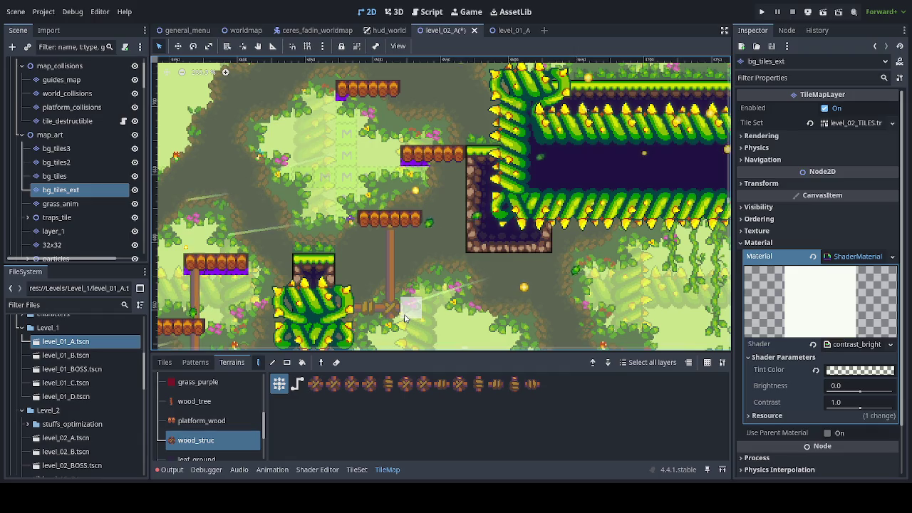
pyautogui.moveTo(400, 311); pyautogui.dragTo(411, 224)
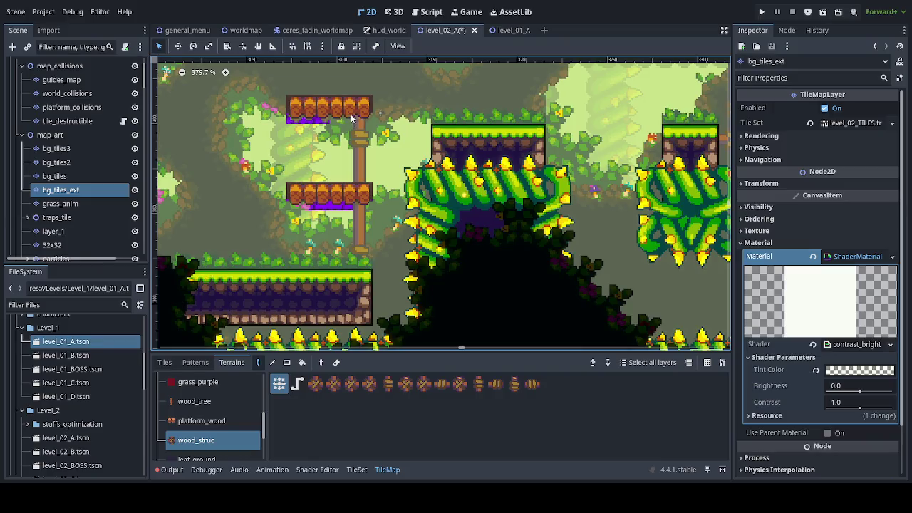
pyautogui.scroll(-5, 303, 196)
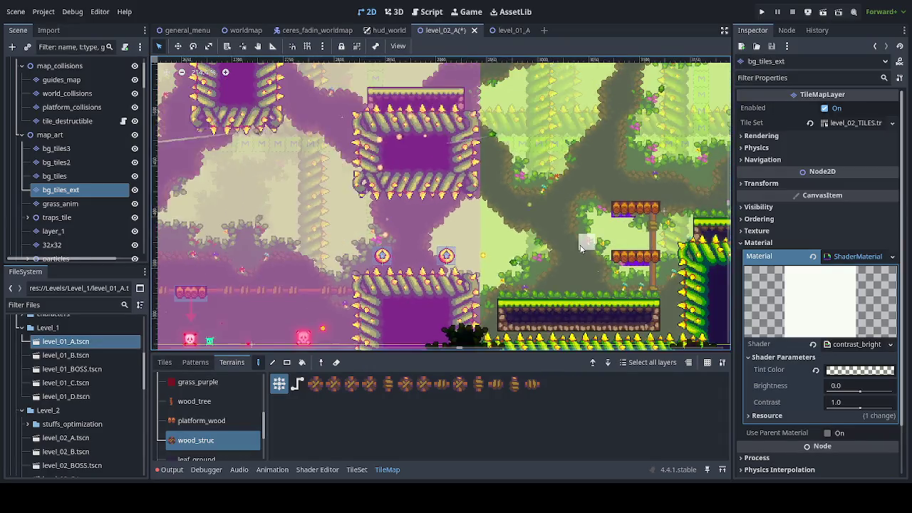
pyautogui.hscroll(-10, 432, 268)
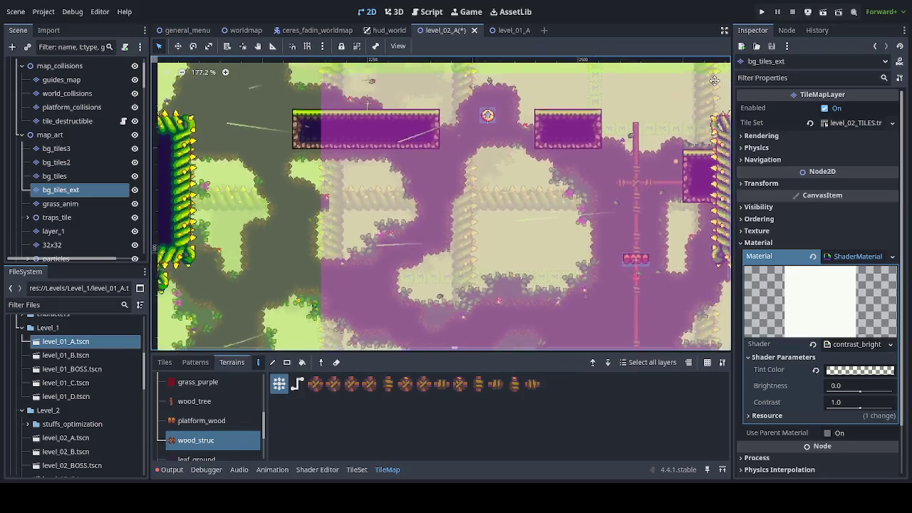
pyautogui.hscroll(-7, 351, 112)
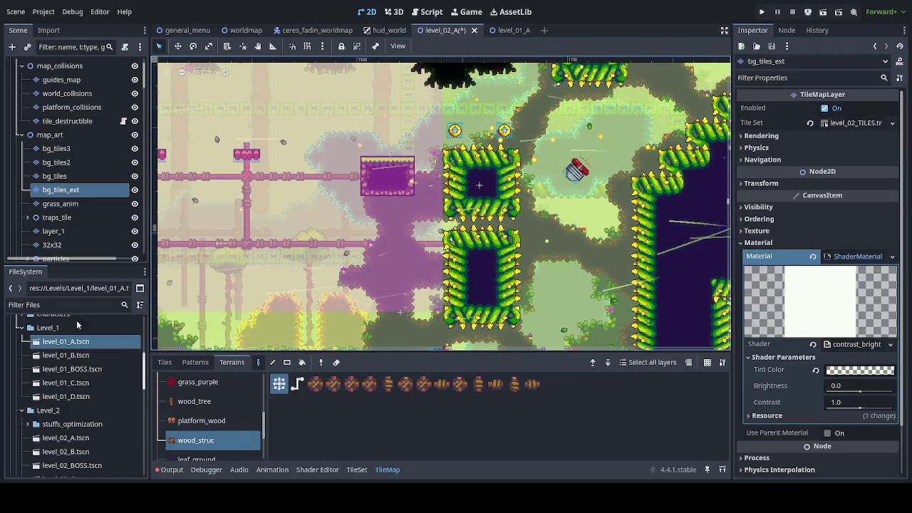
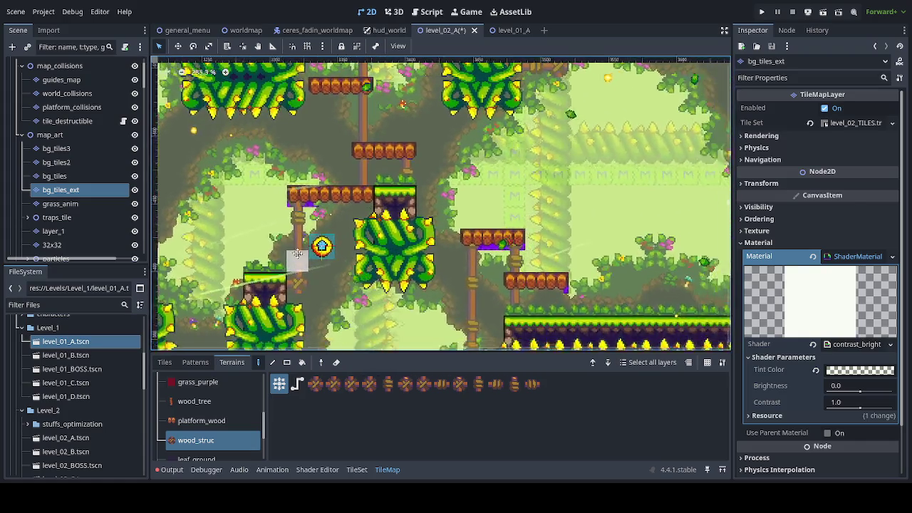
# Bring the jumper pad shaft into view and select layer_1 with platform_wood terrain
pyautogui.hscroll(10, 287, 235)
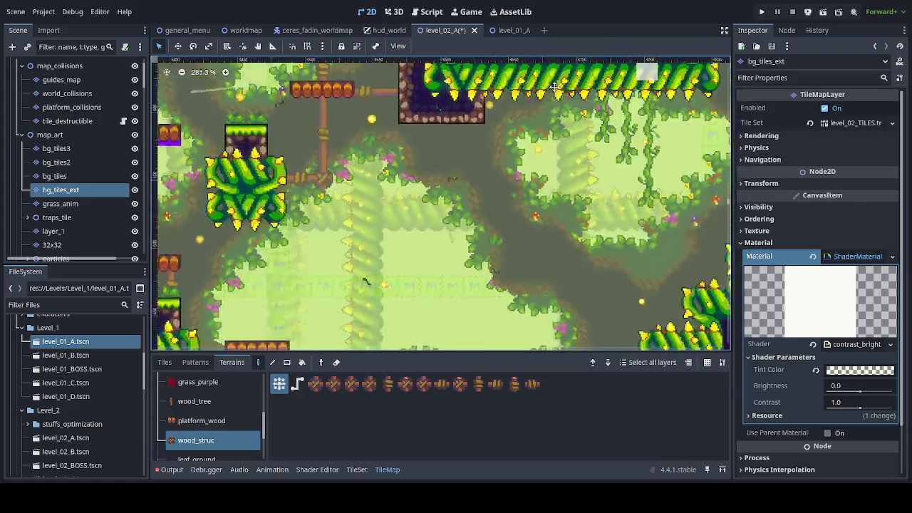
pyautogui.moveTo(554, 86)
pyautogui.mouseDown()
pyautogui.moveTo(546, 309)
pyautogui.moveTo(157, 263)
pyautogui.moveTo(622, 287)
pyautogui.mouseUp()
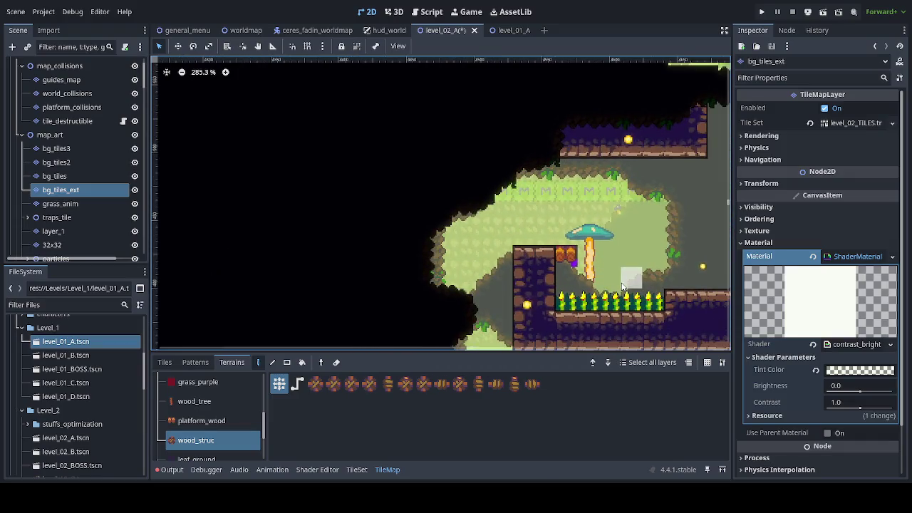
pyautogui.scroll(-10, 628, 244)
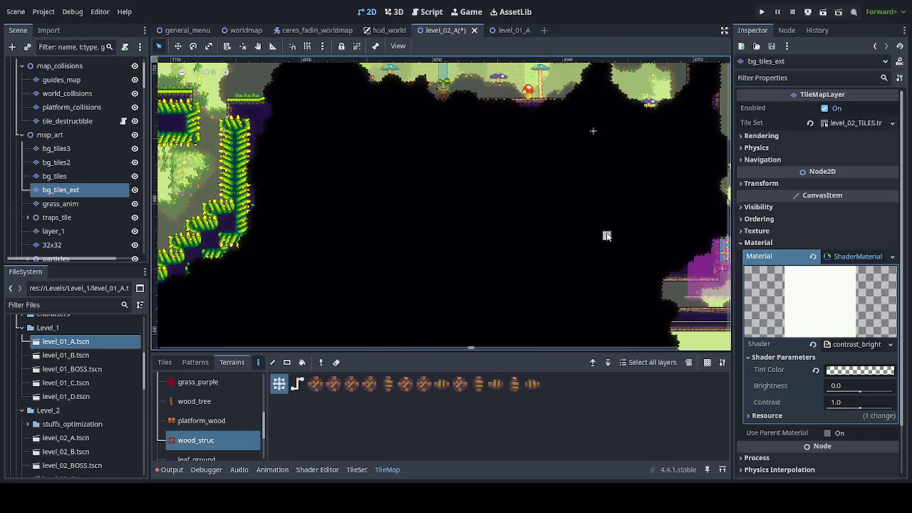
pyautogui.moveTo(605, 242)
pyautogui.mouseDown()
pyautogui.moveTo(477, 214)
pyautogui.moveTo(226, 187)
pyautogui.mouseUp()
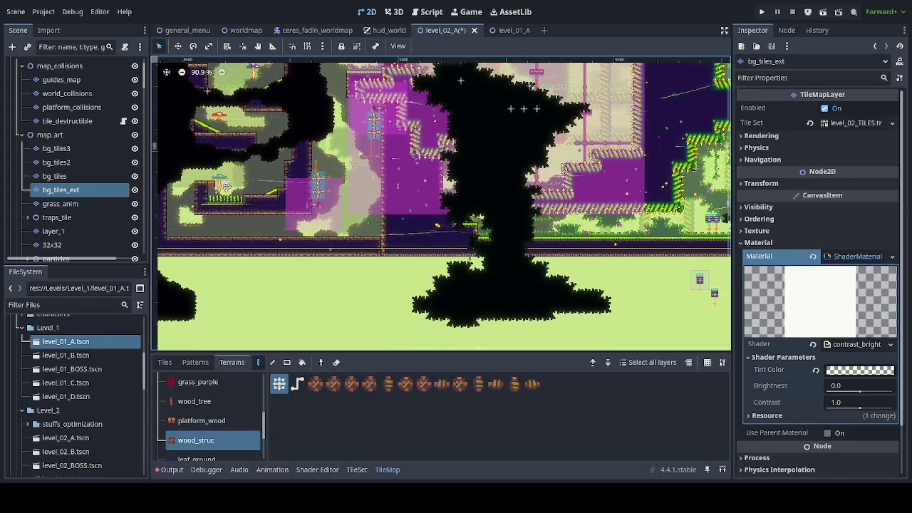
pyautogui.scroll(6, 342, 235)
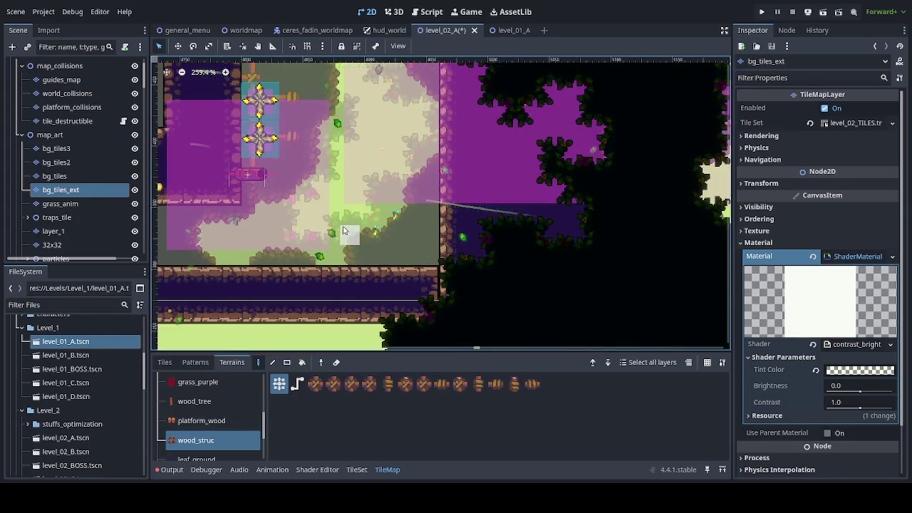
pyautogui.moveTo(359, 245); pyautogui.dragTo(393, 273)
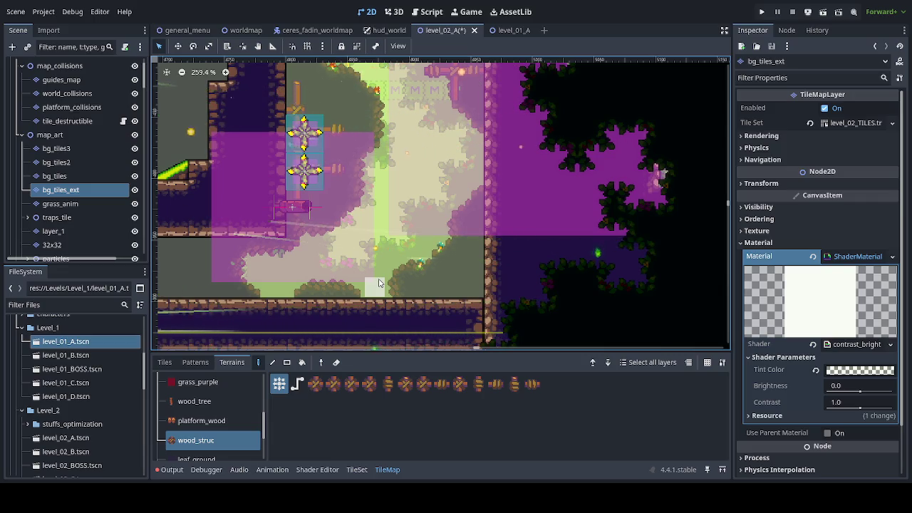
pyautogui.keyDown('ctrl'); pyautogui.click(69, 178); pyautogui.keyUp('ctrl')
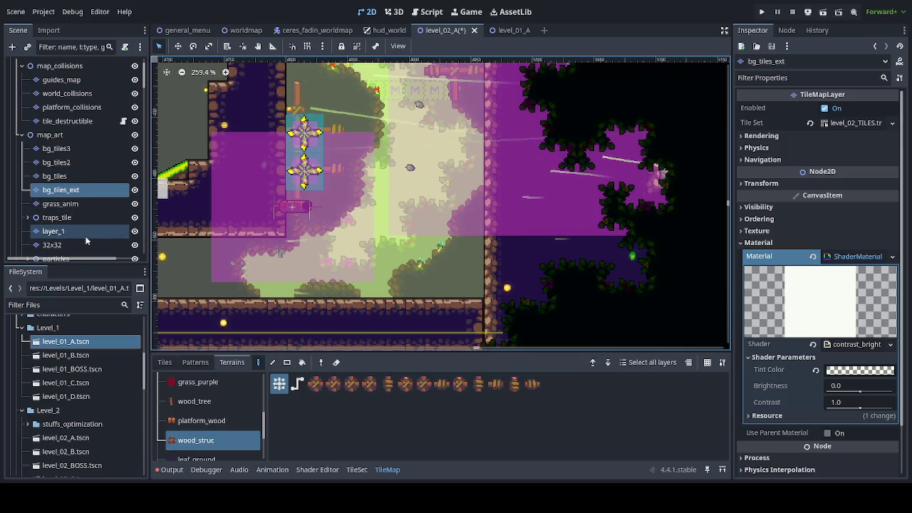
pyautogui.click(54, 231)
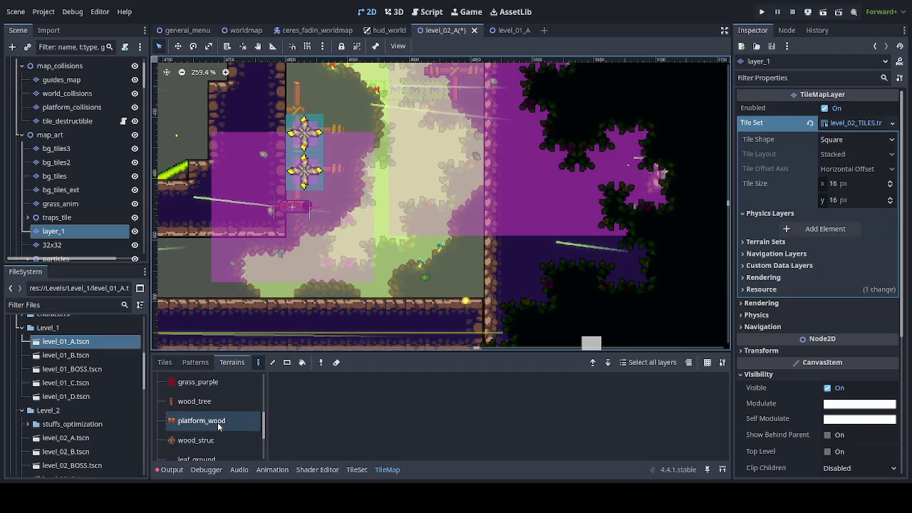
pyautogui.click(202, 421)
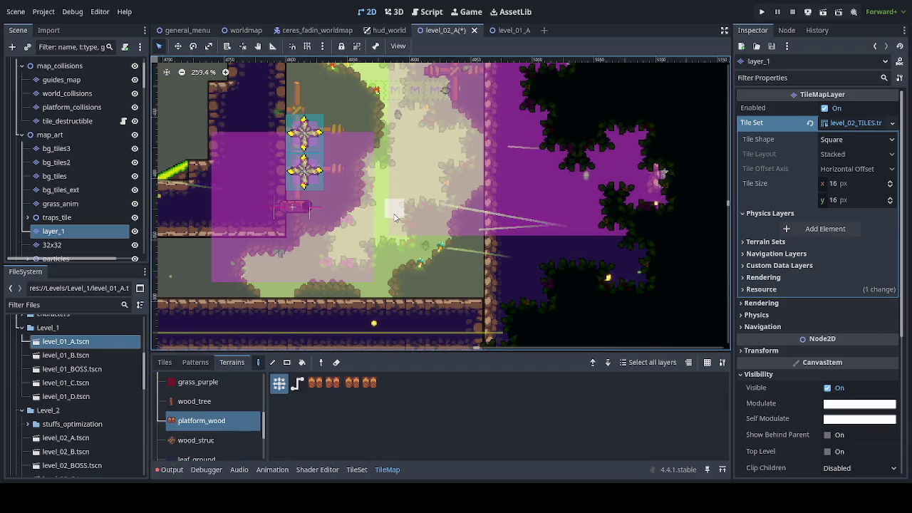
# Paint three wood platforms along the right wall and a wider one further left
pyautogui.click(471, 250)
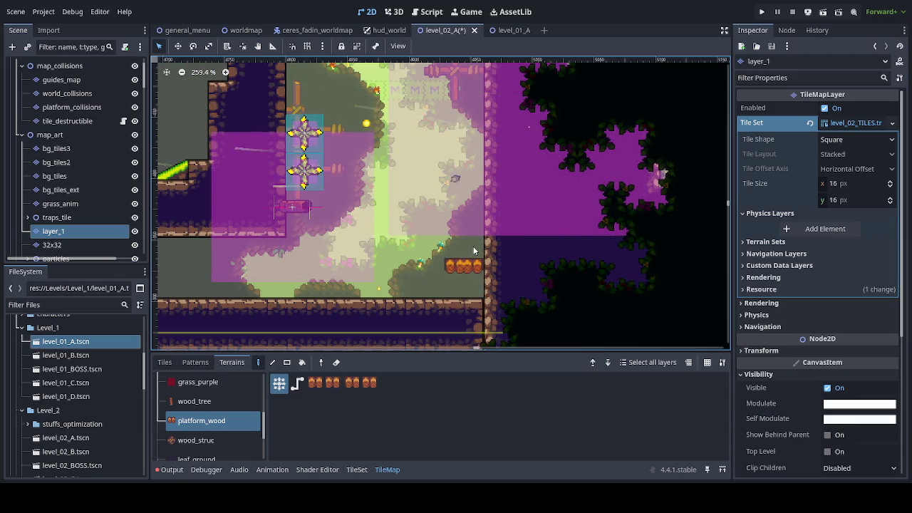
pyautogui.click(463, 226)
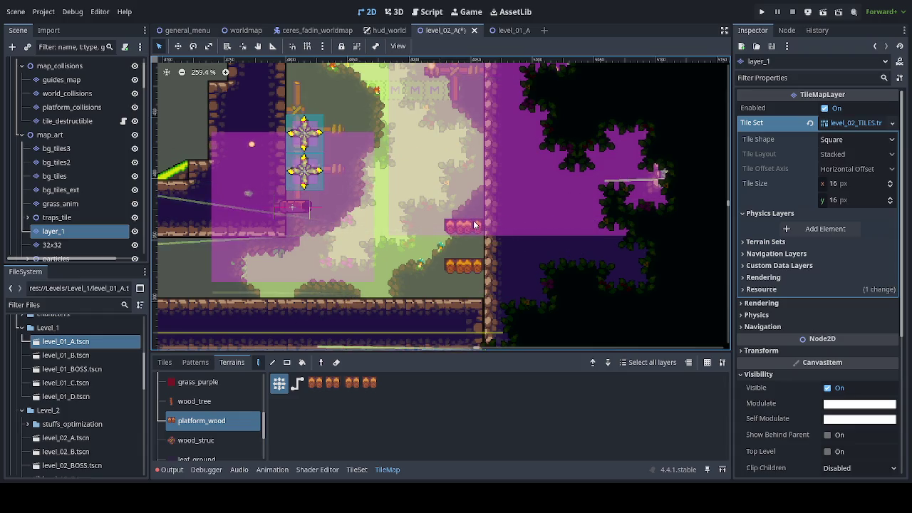
pyautogui.click(451, 187)
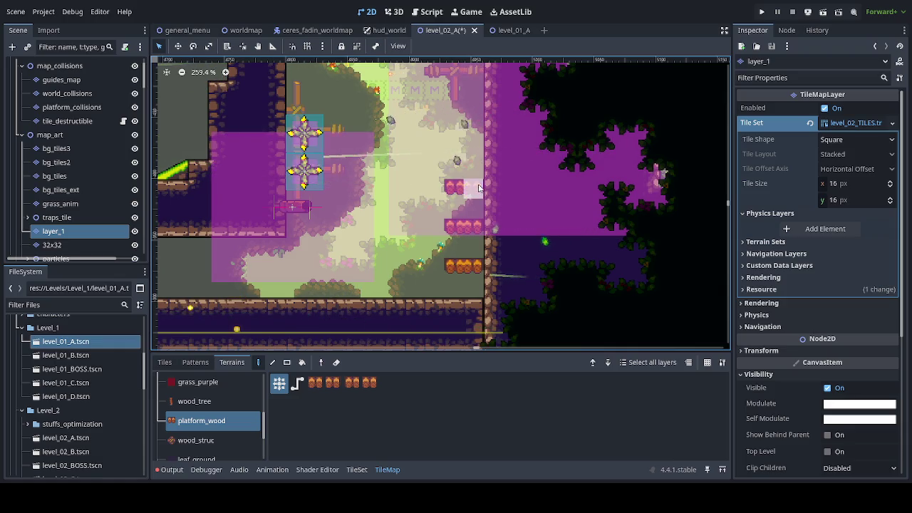
pyautogui.moveTo(403, 169); pyautogui.dragTo(357, 175)
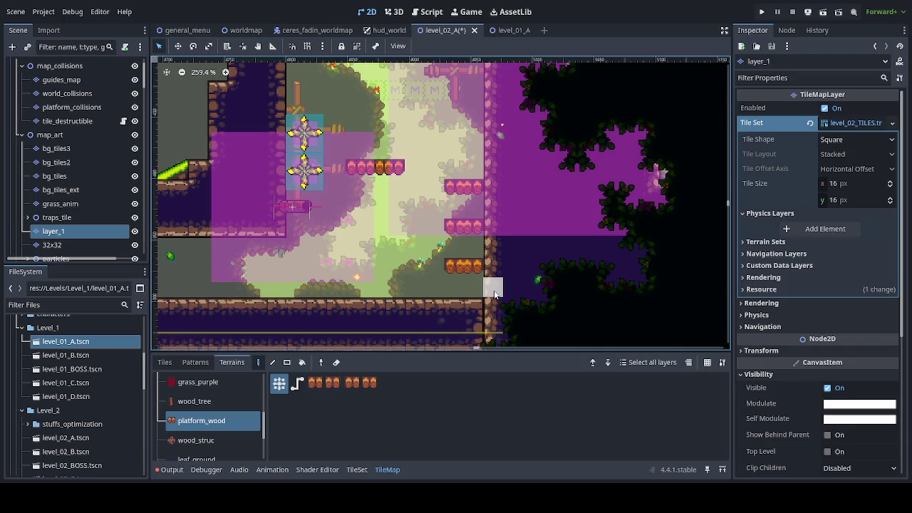
# Erase the wood platform in the middle of the shaft
pyautogui.moveTo(357, 246); pyautogui.dragTo(366, 299)
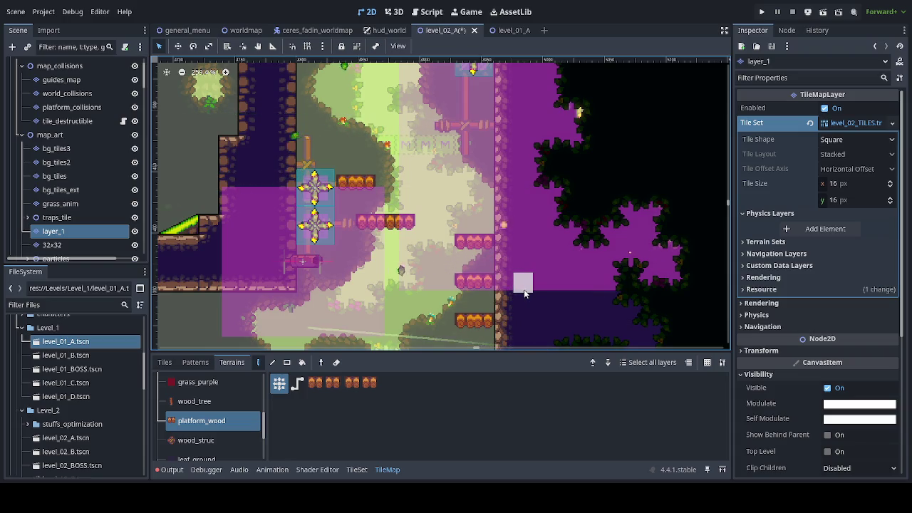
pyautogui.moveTo(429, 231); pyautogui.dragTo(410, 305)
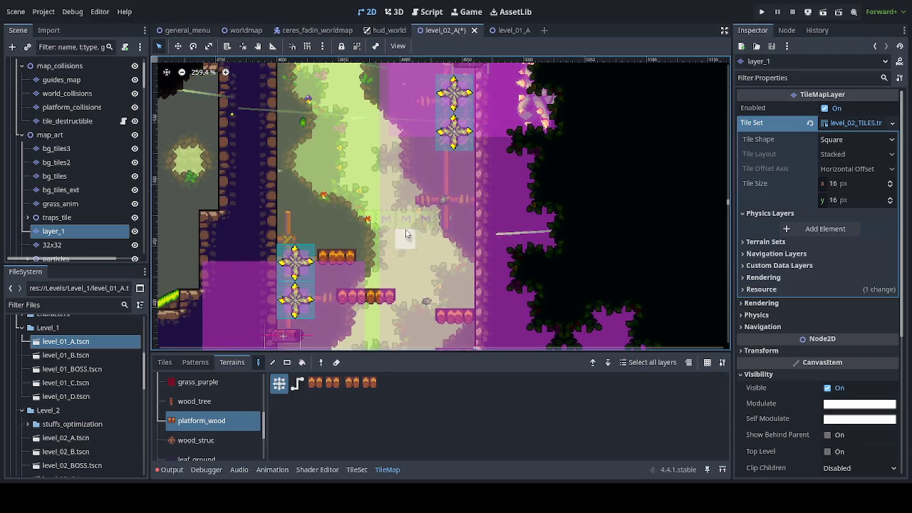
pyautogui.moveTo(412, 255); pyautogui.dragTo(403, 167)
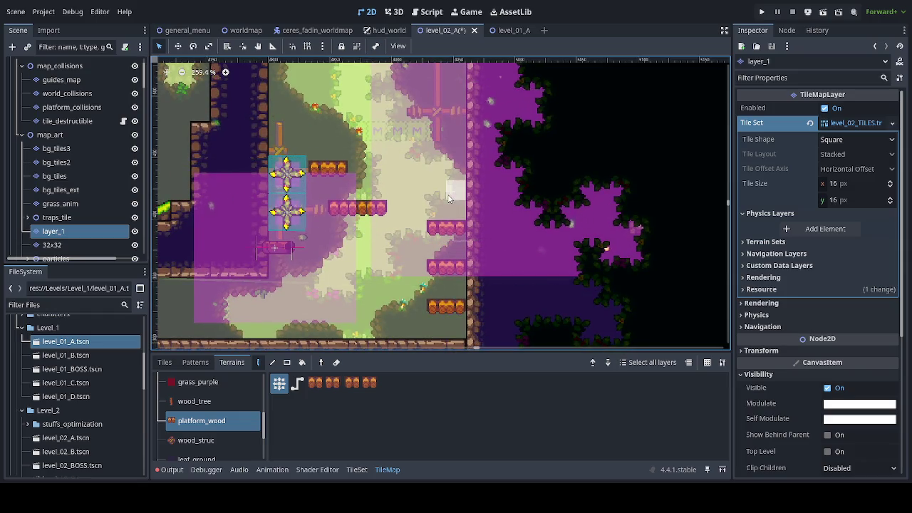
pyautogui.moveTo(381, 209); pyautogui.dragTo(331, 210)
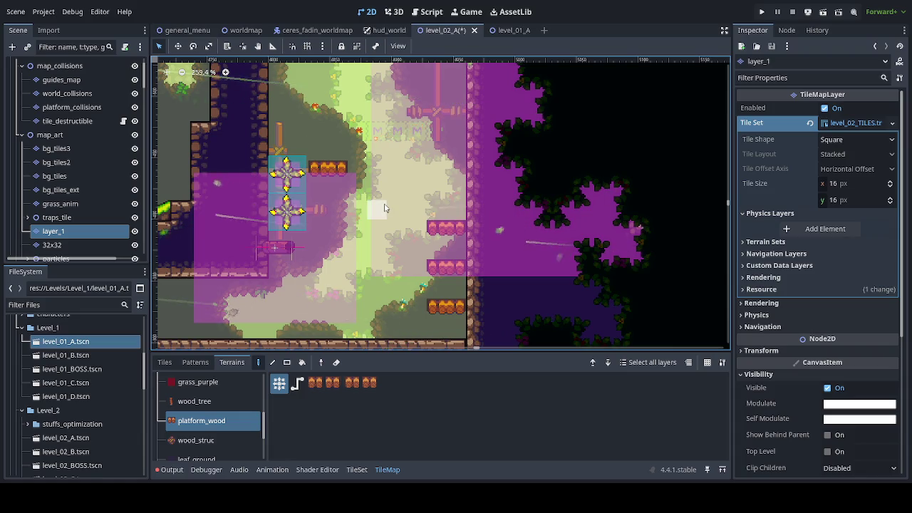
# Paint three more platform_wood tiles: mid-shaft, between the lower floor rows, and higher up
pyautogui.click(378, 189)
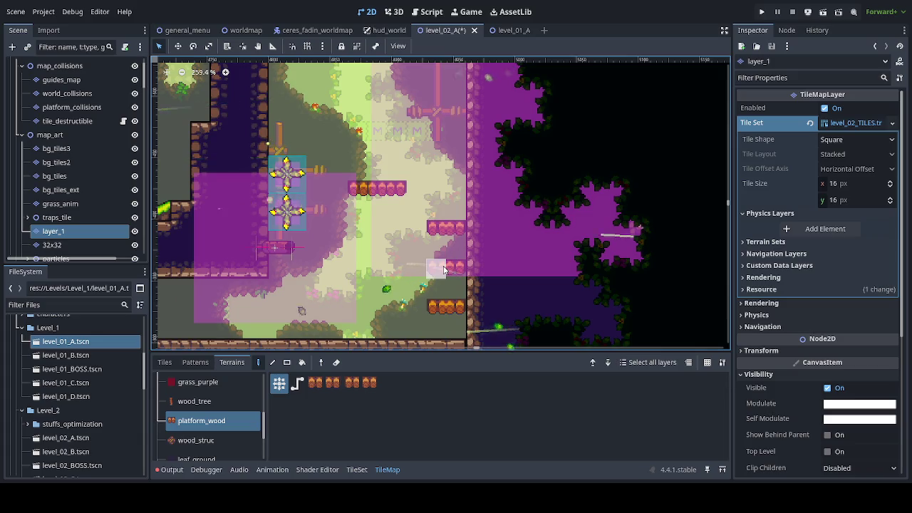
pyautogui.scroll(-3, 381, 177)
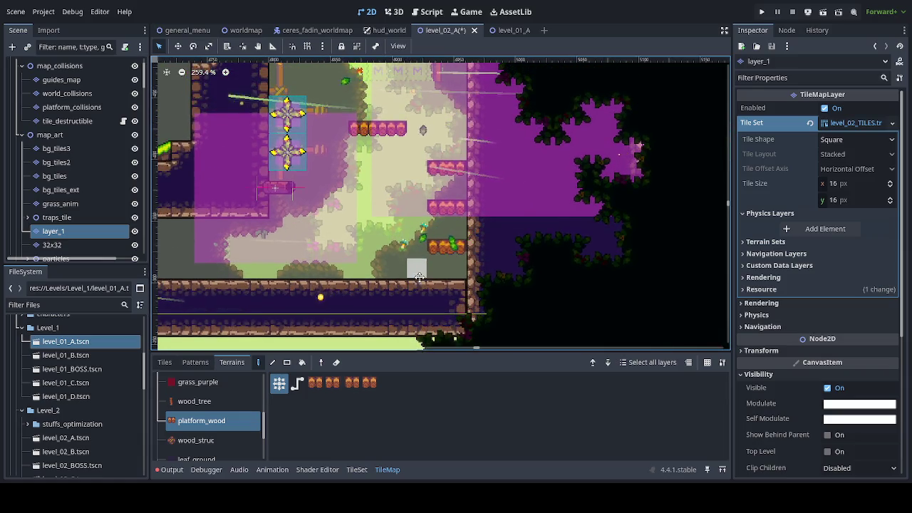
pyautogui.click(365, 265)
pyautogui.scroll(2, 365, 265)
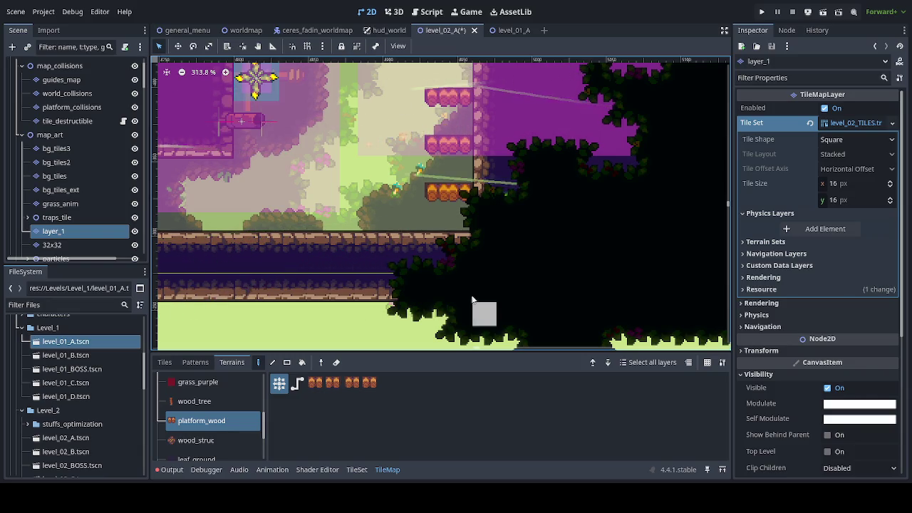
pyautogui.moveTo(444, 231)
pyautogui.mouseDown()
pyautogui.moveTo(401, 323)
pyautogui.moveTo(363, 447)
pyautogui.mouseUp()
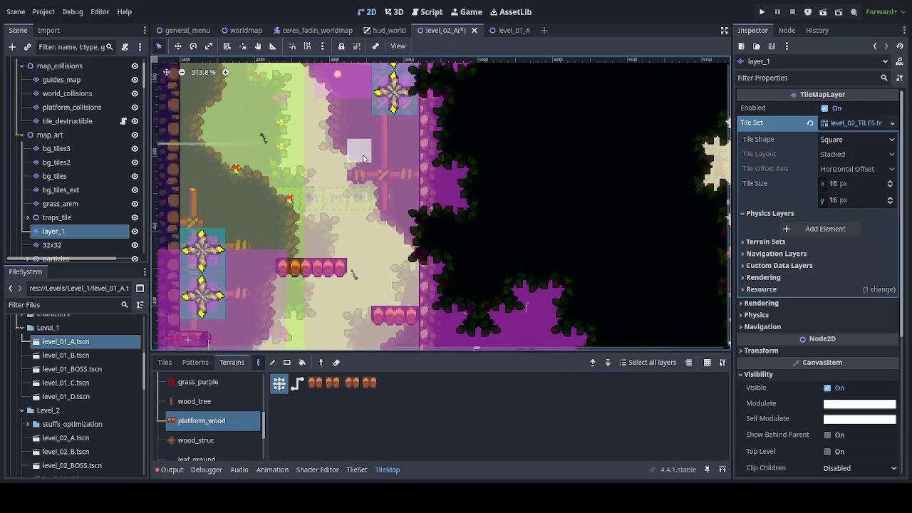
pyautogui.click(360, 220)
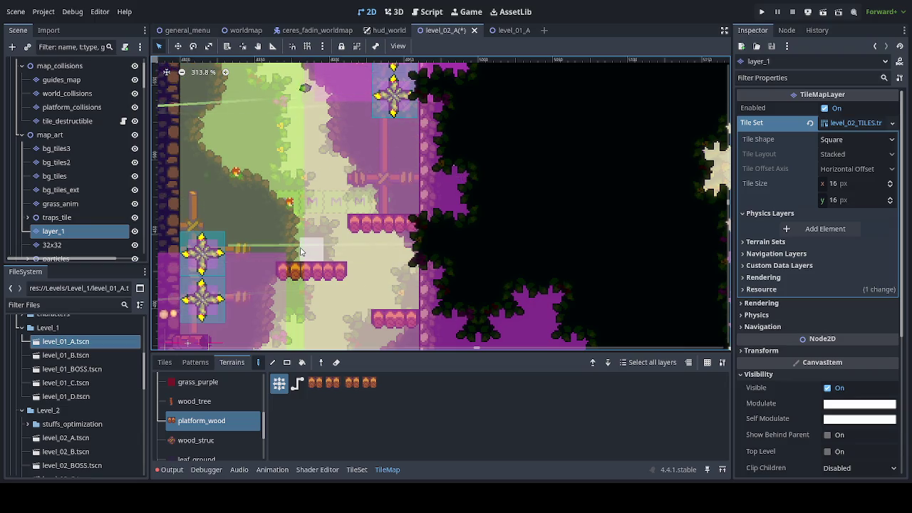
pyautogui.moveTo(302, 245)
pyautogui.mouseDown()
pyautogui.moveTo(363, 217)
pyautogui.moveTo(381, 165)
pyautogui.mouseUp()
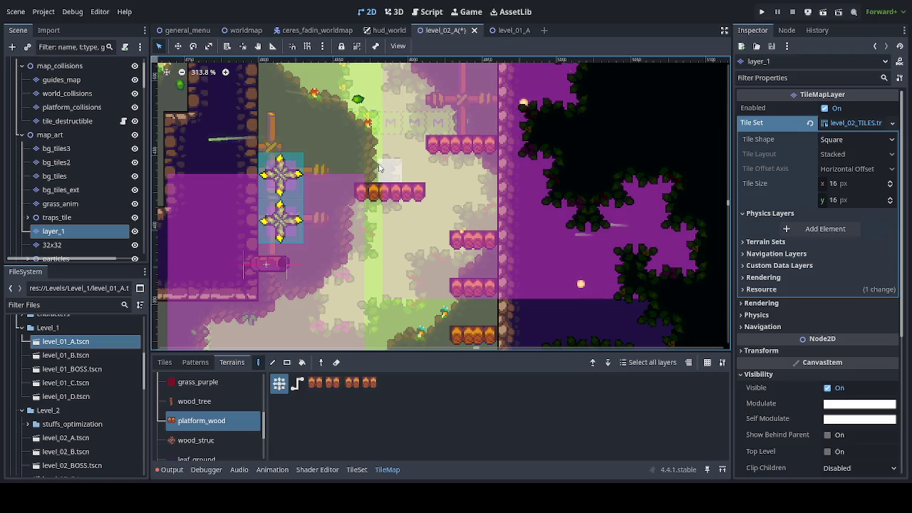
# Paint two short platform_wood rows, the upper one three tiles wide
pyautogui.scroll(5, 380, 168)
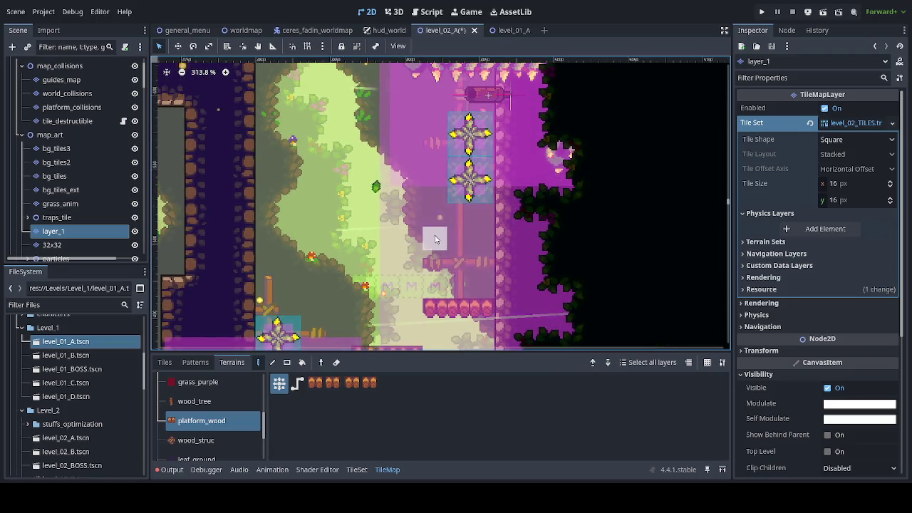
pyautogui.scroll(-2, 417, 217)
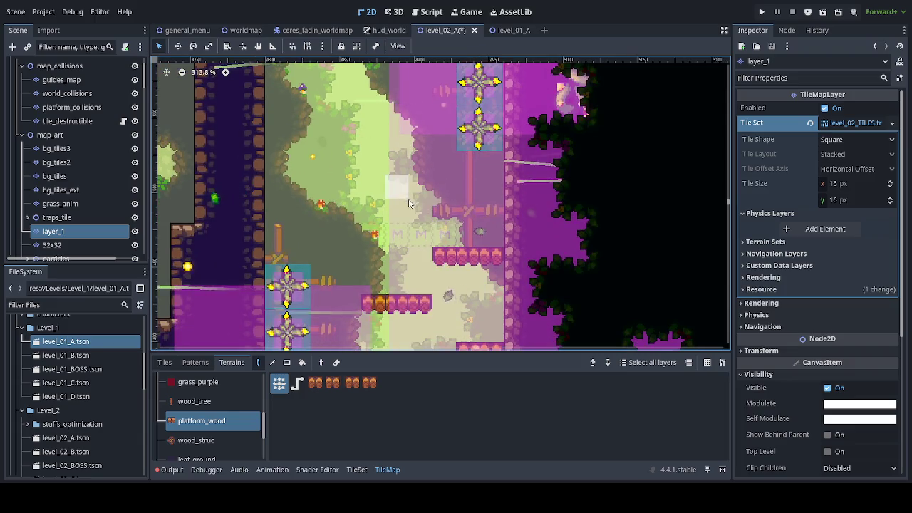
pyautogui.moveTo(414, 208); pyautogui.dragTo(377, 208)
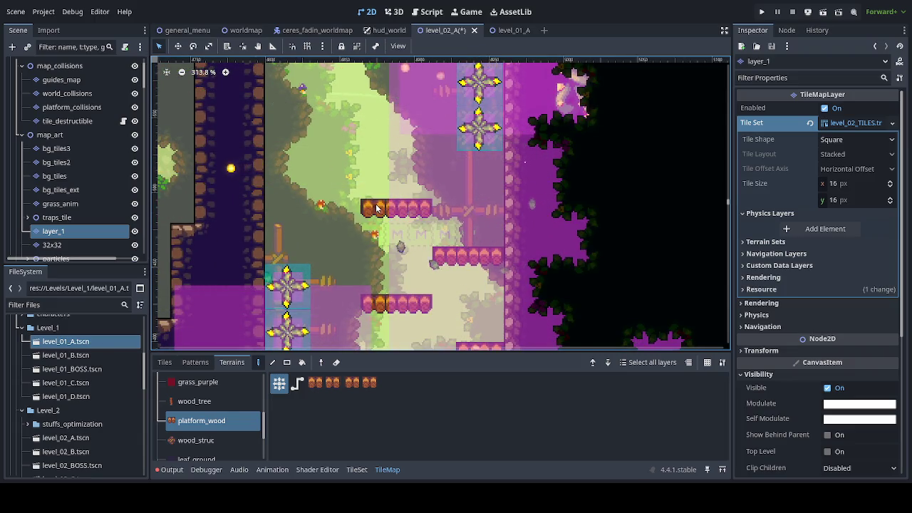
pyautogui.moveTo(325, 162); pyautogui.dragTo(279, 162)
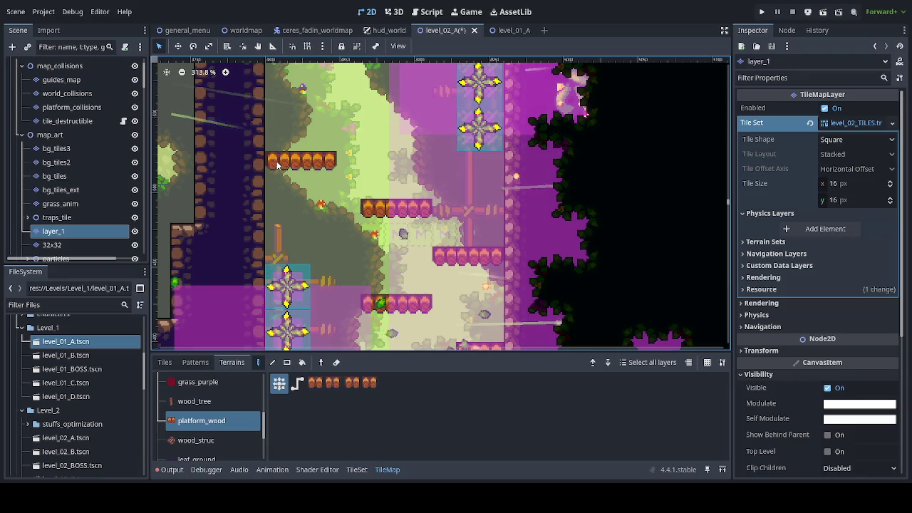
# Switch to the bg_tiles_ext layer and pick the wood_struc terrain
pyautogui.keyDown('ctrl'); pyautogui.scroll(-2, 288, 199); pyautogui.keyUp('ctrl')
pyautogui.scroll(-4, 342, 214)
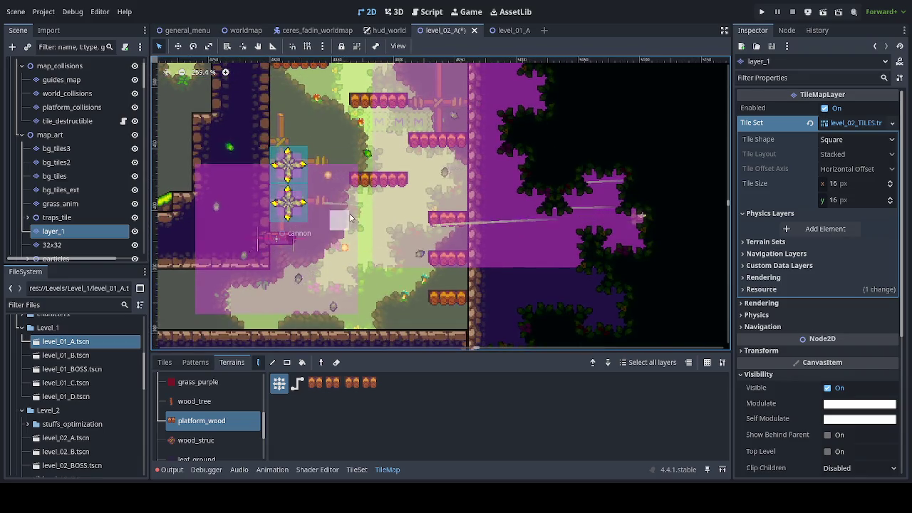
pyautogui.scroll(5, 307, 164)
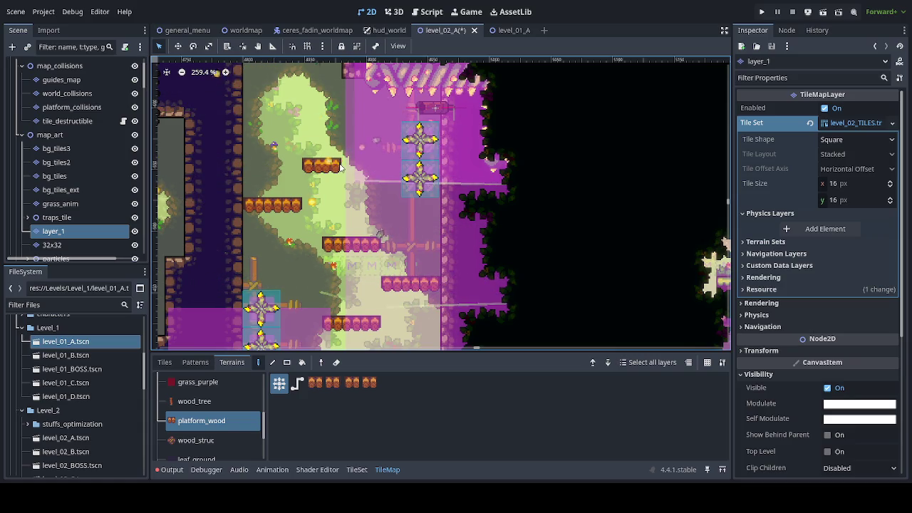
pyautogui.scroll(2, 288, 187)
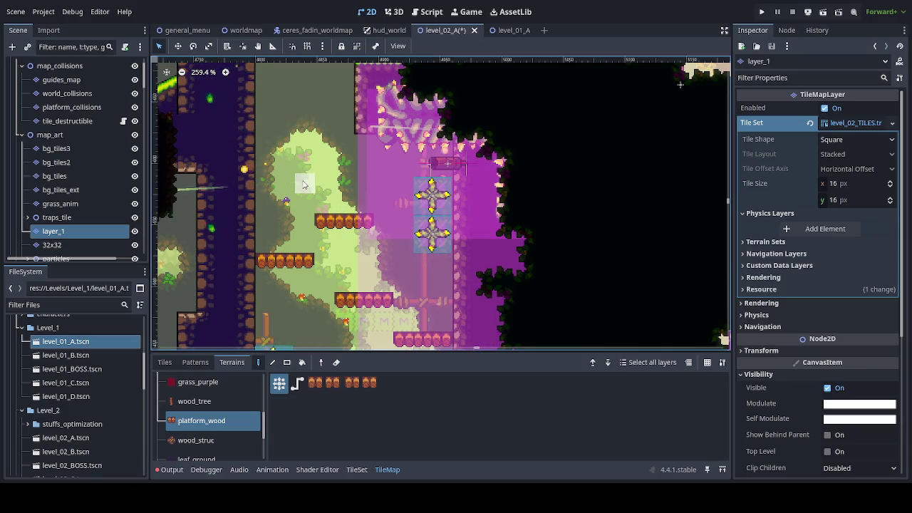
pyautogui.scroll(-4, 311, 264)
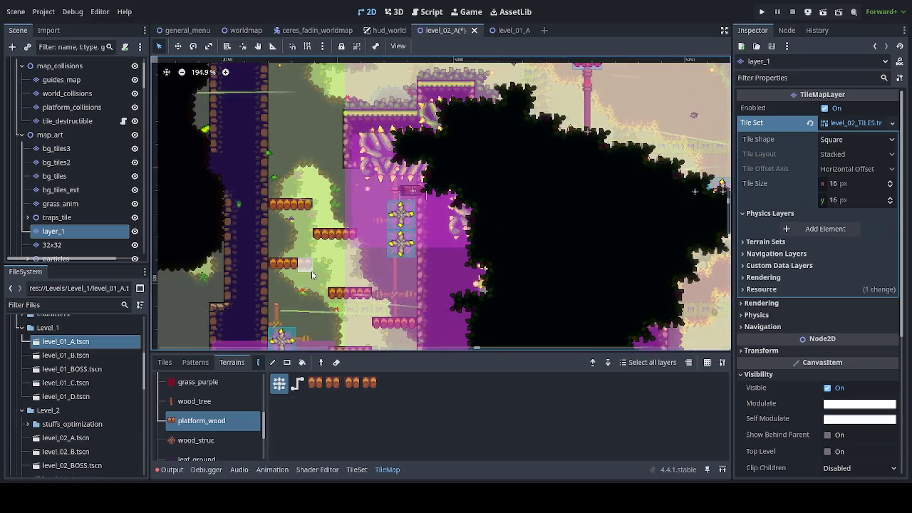
pyautogui.scroll(-5, 310, 178)
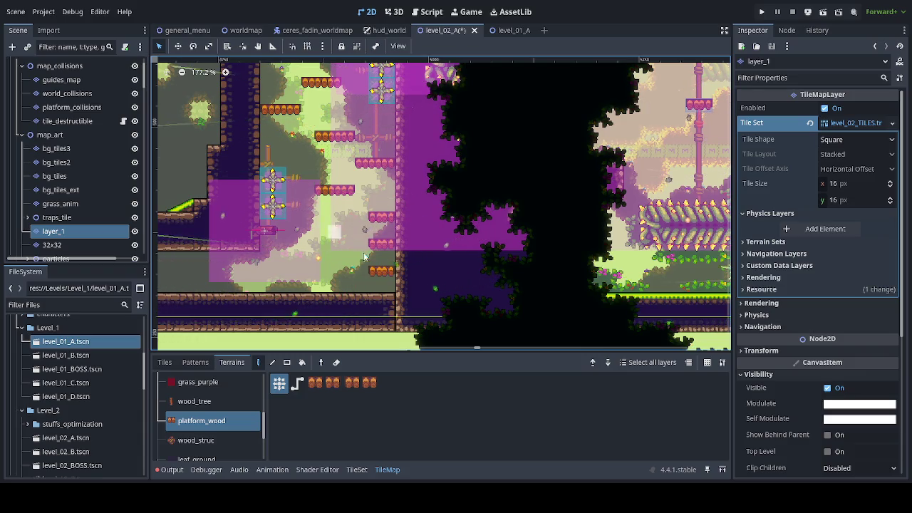
pyautogui.click(100, 189)
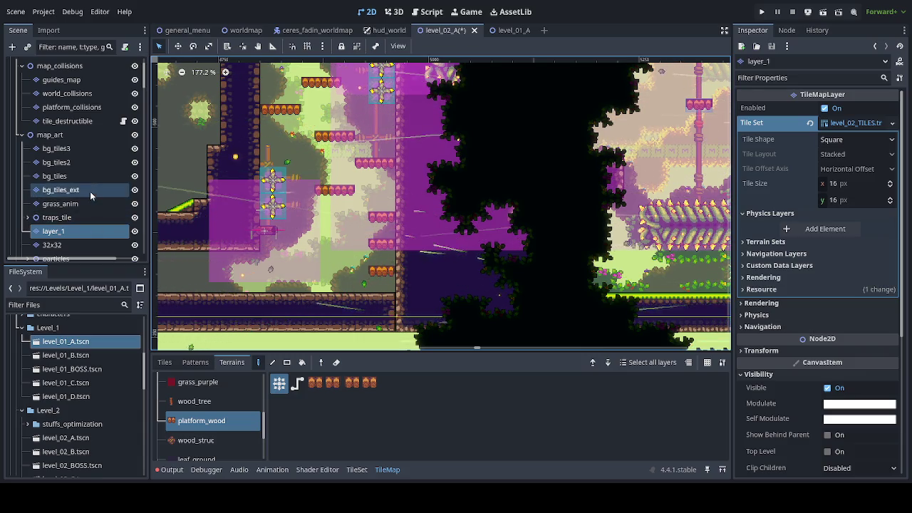
pyautogui.click(206, 440)
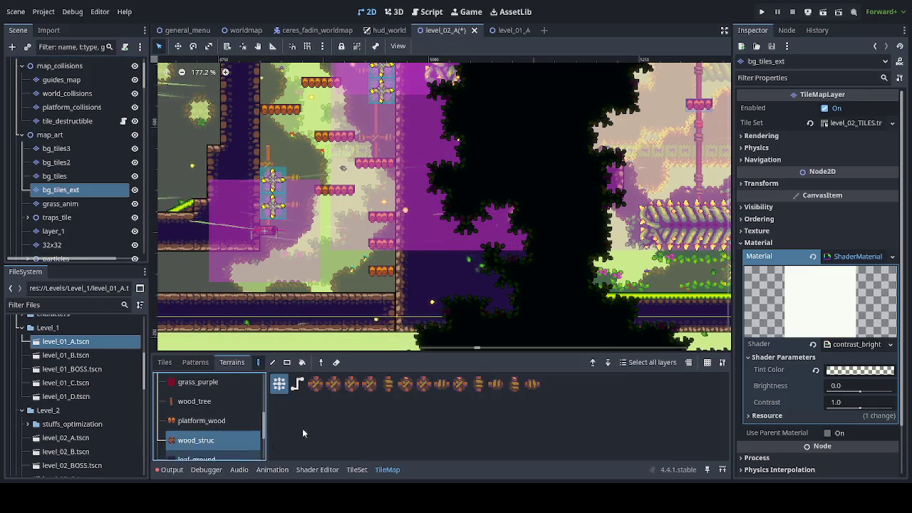
# Paint a wood_struc pole upward from the platform's right end and extend it left one tile
pyautogui.moveTo(358, 302); pyautogui.dragTo(398, 246)
pyautogui.scroll(5, 397, 246)
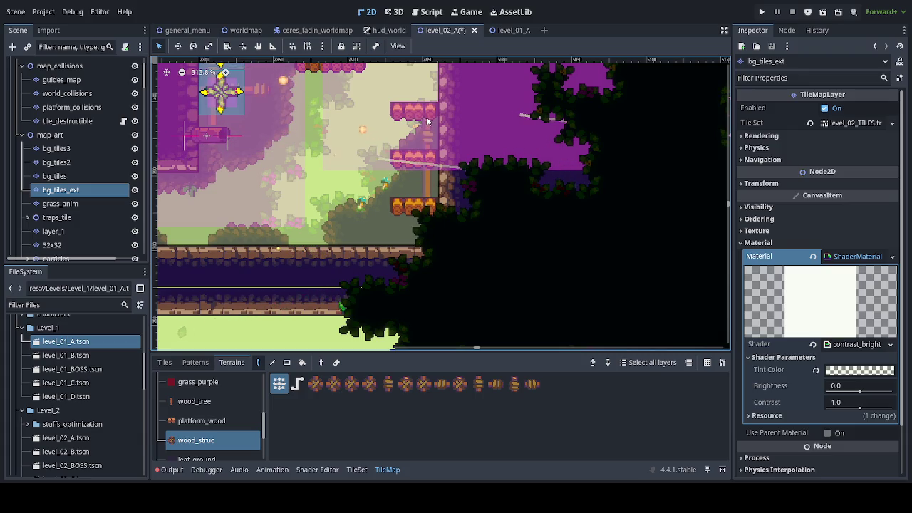
pyautogui.moveTo(352, 151); pyautogui.dragTo(378, 271)
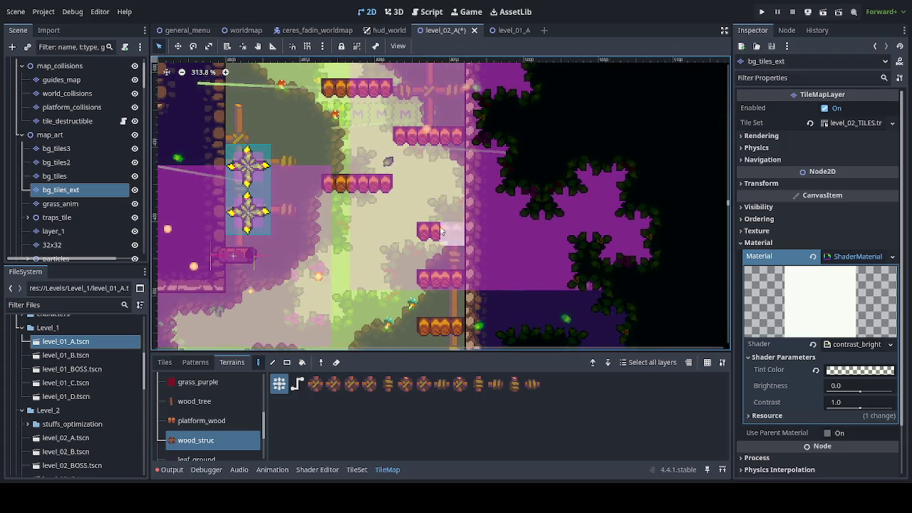
pyautogui.scroll(3, 417, 184)
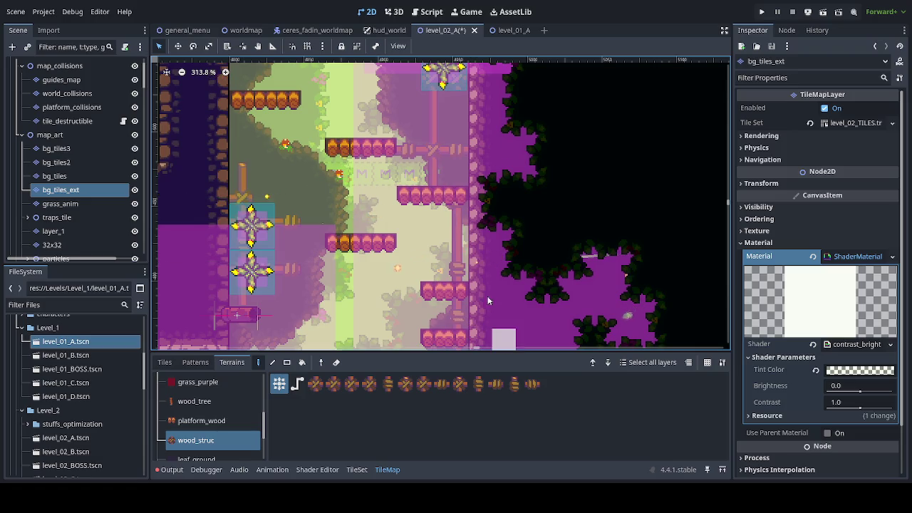
pyautogui.scroll(3, 419, 292)
pyautogui.scroll(-5, 419, 291)
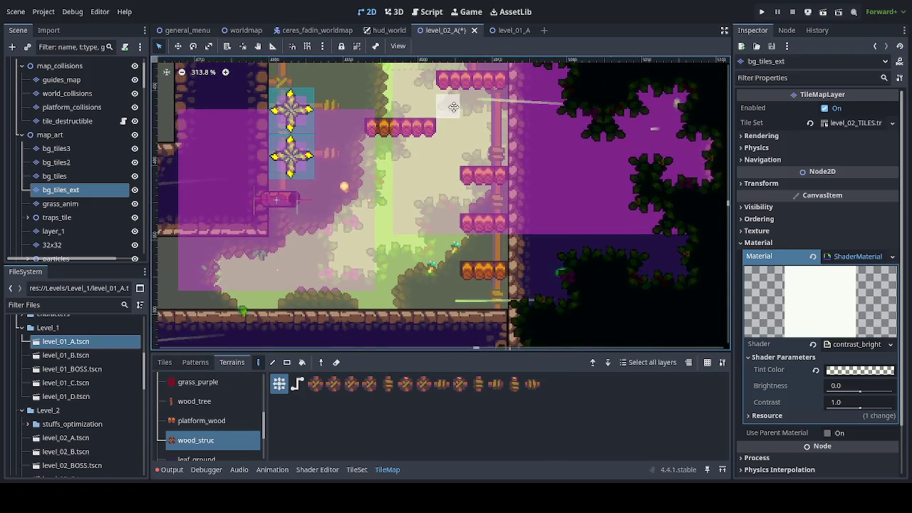
pyautogui.scroll(3, 442, 193)
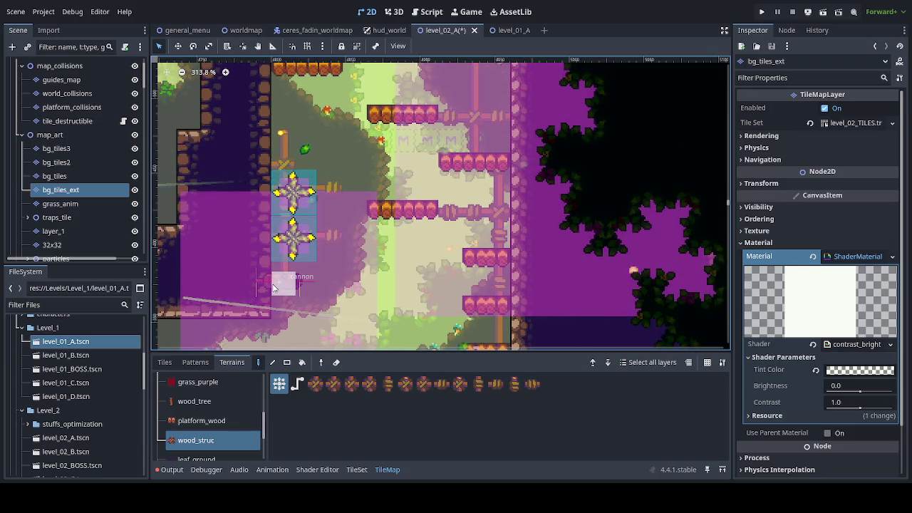
pyautogui.scroll(3, 307, 235)
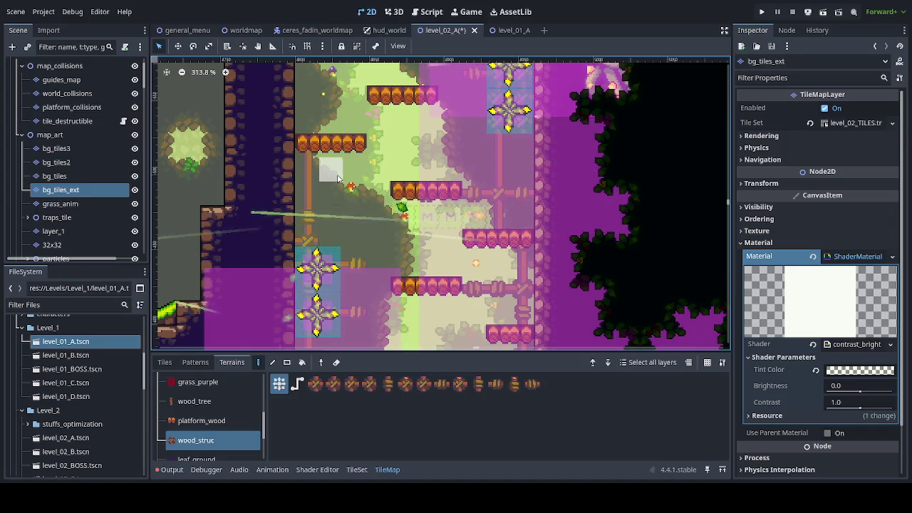
pyautogui.scroll(4, 349, 256)
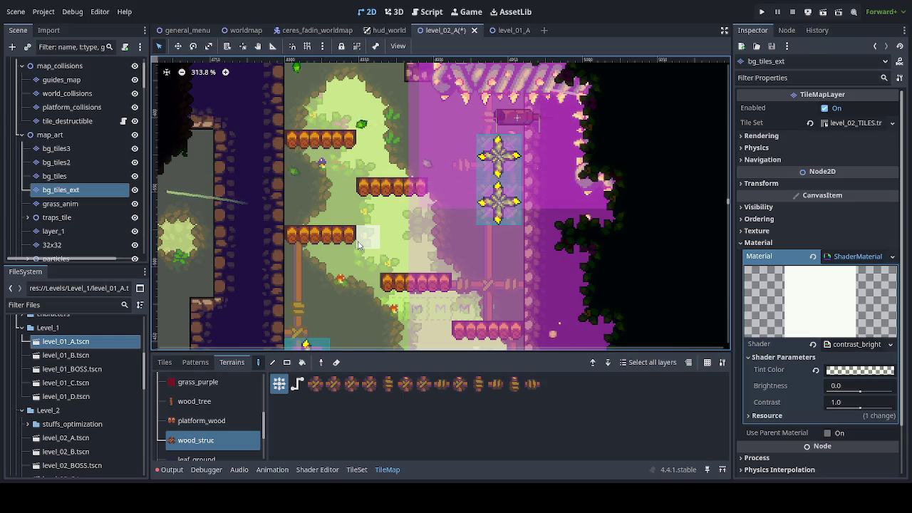
pyautogui.click(343, 243)
pyautogui.moveTo(297, 246); pyautogui.dragTo(297, 89)
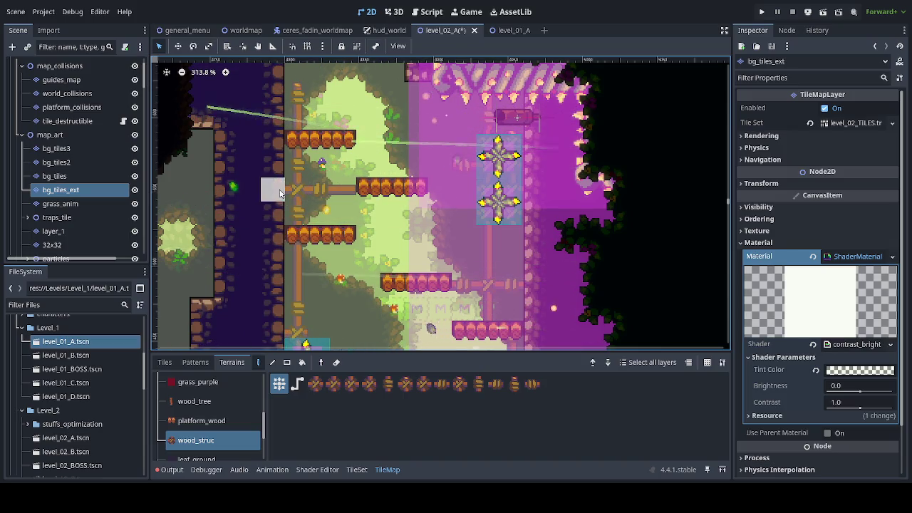
pyautogui.click(358, 194)
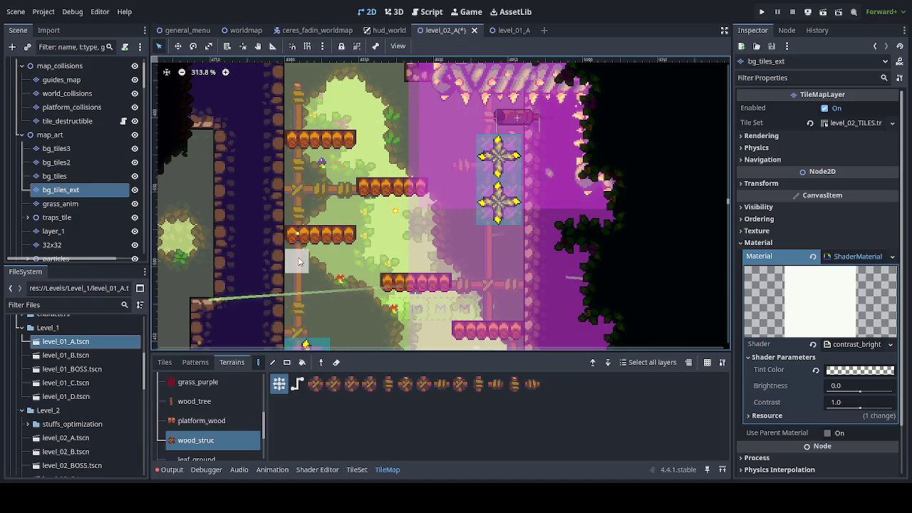
# Select the platform_collisions layer in the Scene tree
pyautogui.scroll(-3, 303, 264)
pyautogui.scroll(-1, 317, 186)
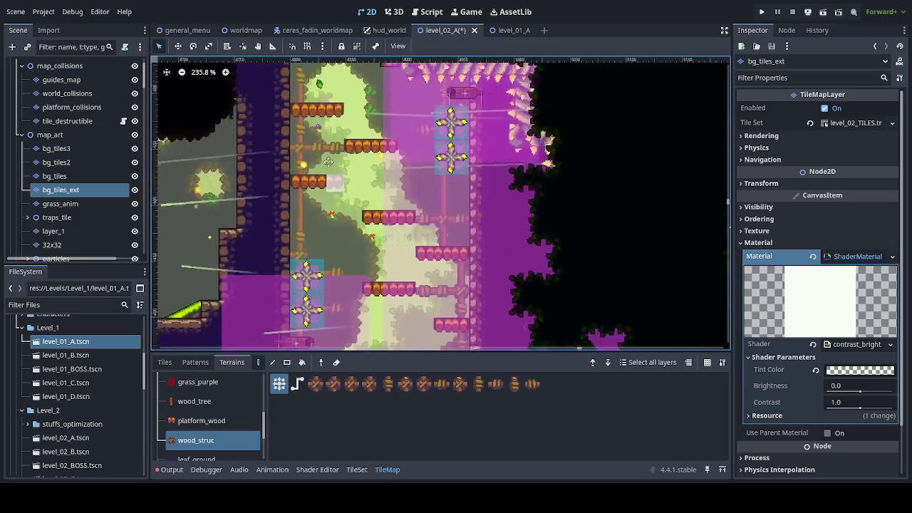
pyautogui.scroll(-2, 469, 245)
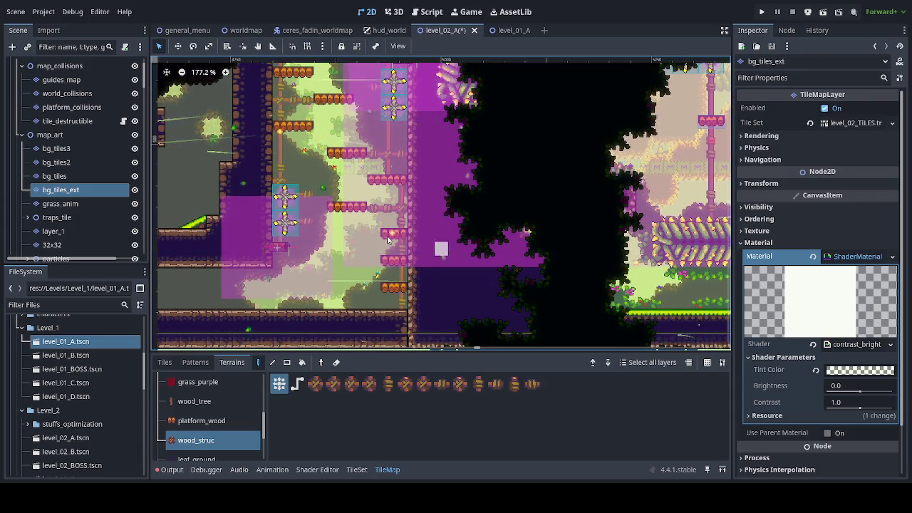
pyautogui.click(97, 106)
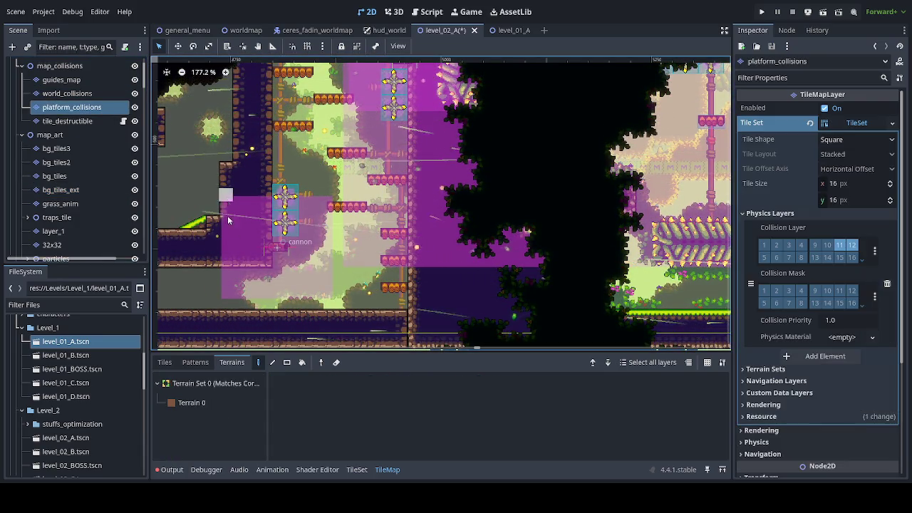
# Inspect the platform_collisions tiles under the ledges in tile view, then select traps_tile
pyautogui.click(163, 362)
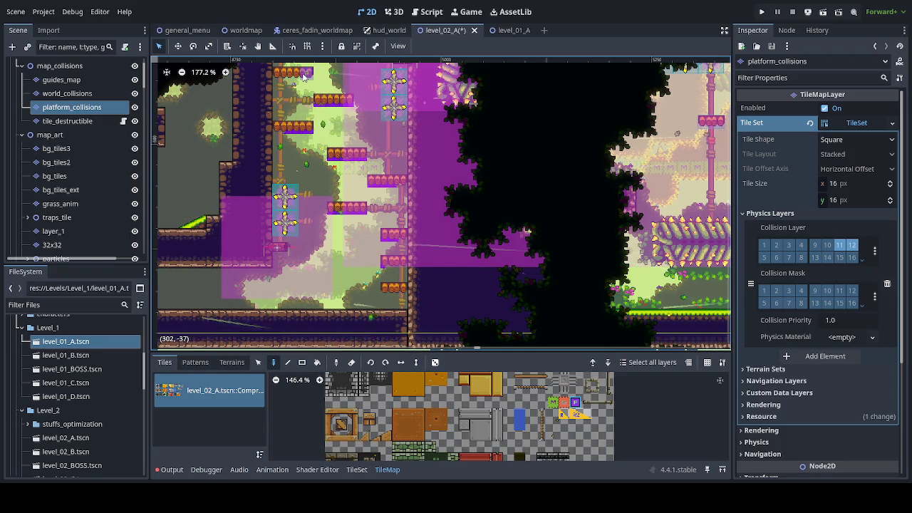
pyautogui.scroll(3, 286, 94)
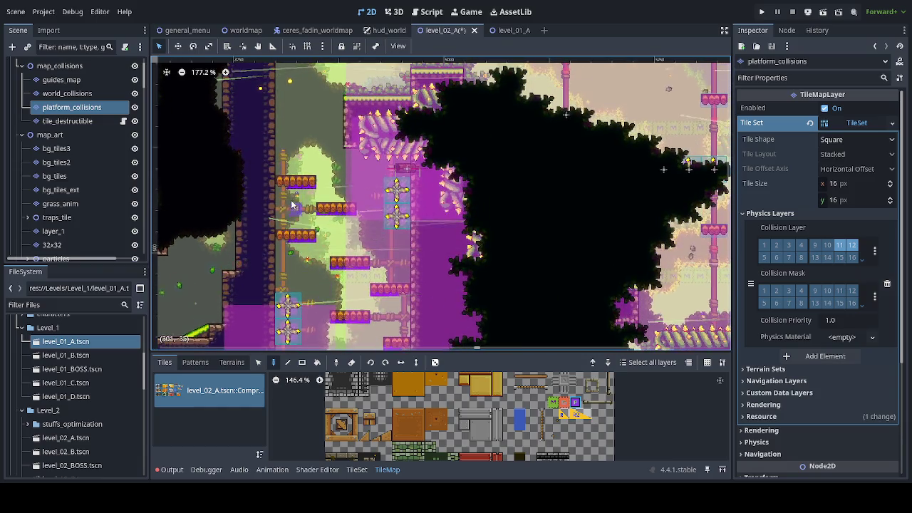
pyautogui.moveTo(340, 308); pyautogui.dragTo(330, 244)
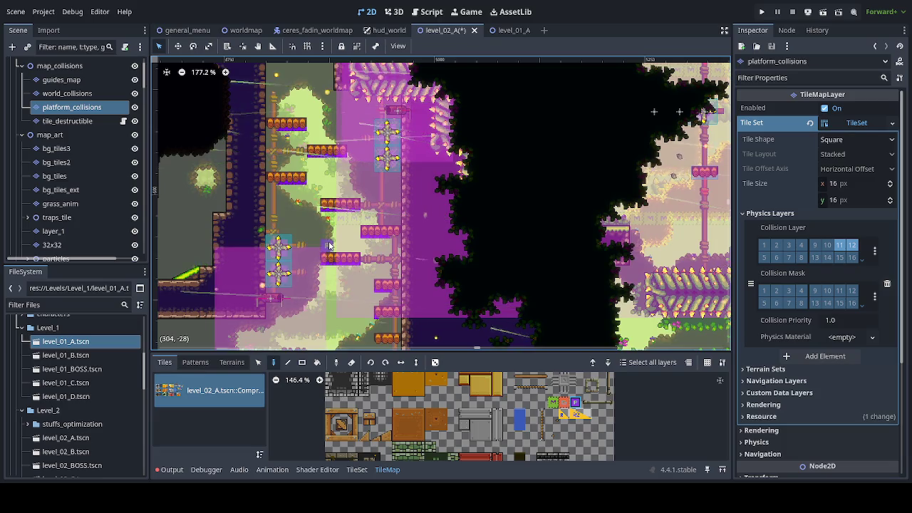
pyautogui.scroll(-2, 329, 245)
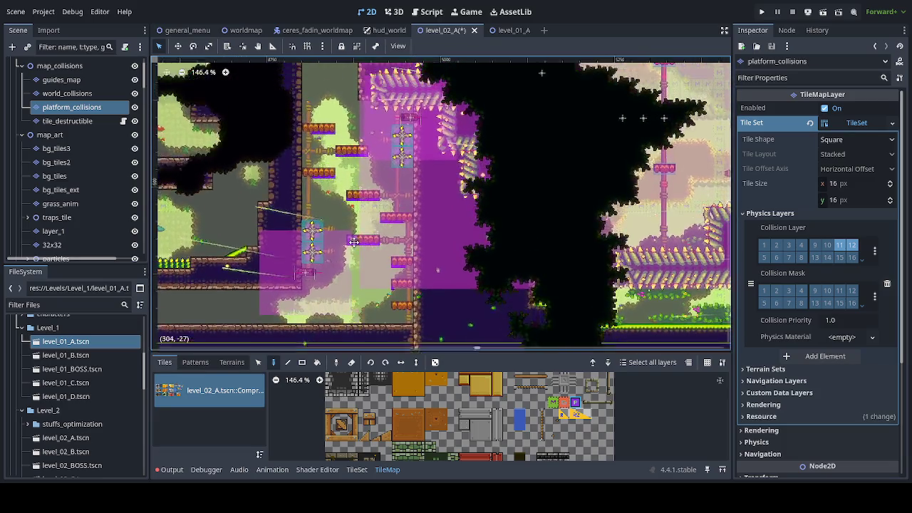
pyautogui.moveTo(354, 242); pyautogui.dragTo(342, 262)
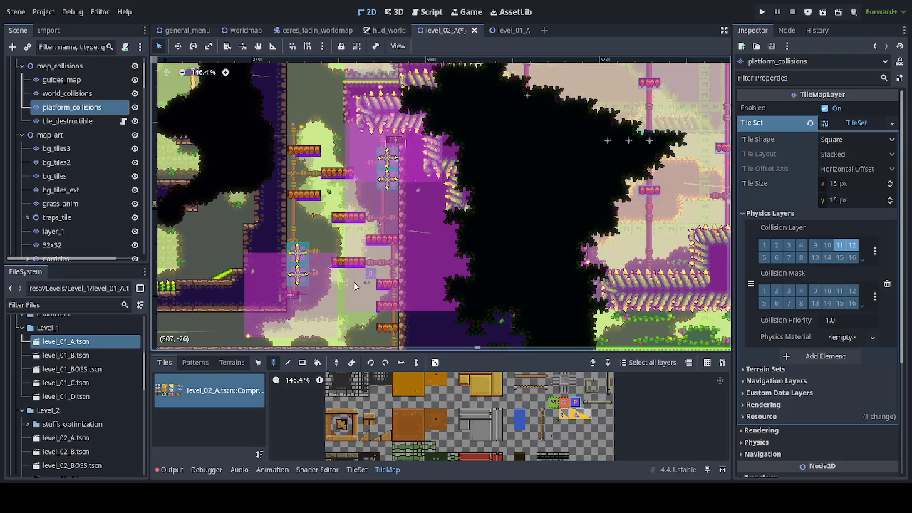
pyautogui.scroll(-1, 330, 232)
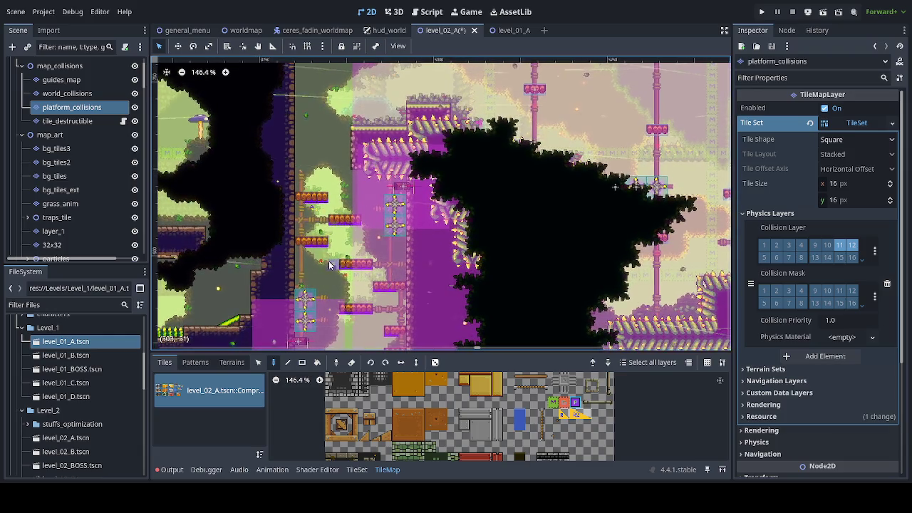
pyautogui.click(57, 218)
pyautogui.moveTo(427, 356)
pyautogui.mouseDown()
pyautogui.moveTo(301, 274)
pyautogui.moveTo(392, 302)
pyautogui.moveTo(435, 303)
pyautogui.moveTo(583, 271)
pyautogui.mouseUp()
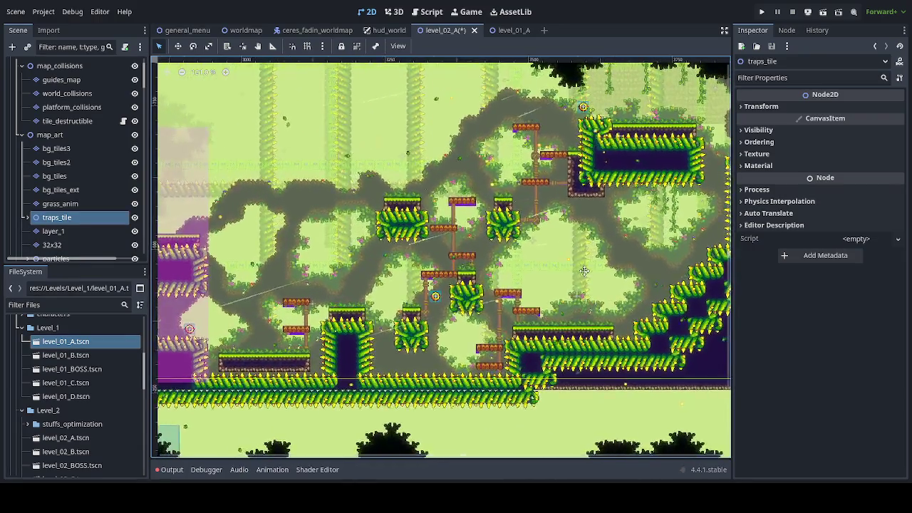
# Duplicate the jumper3 pad with Ctrl+D to create jumper7
pyautogui.hscroll(-15, 583, 271)
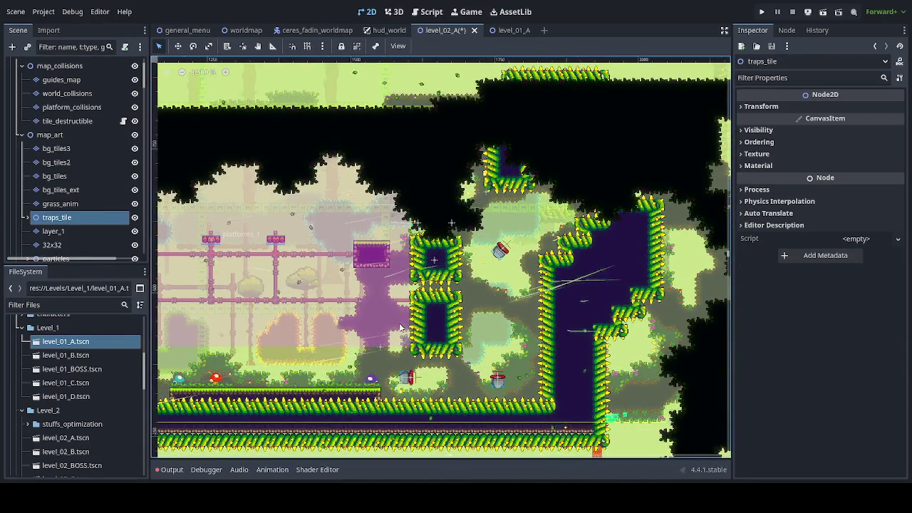
pyautogui.click(493, 381)
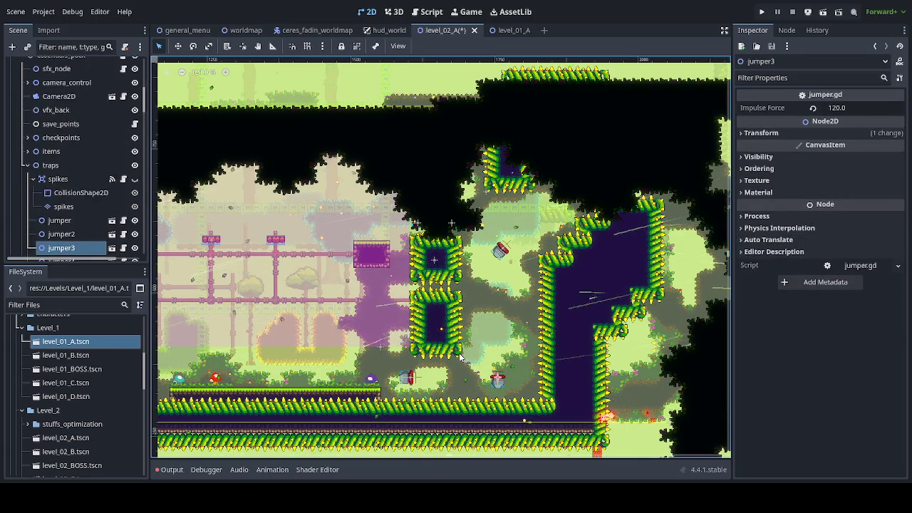
pyautogui.hotkey('ctrl', 'd')
pyautogui.click(177, 45)
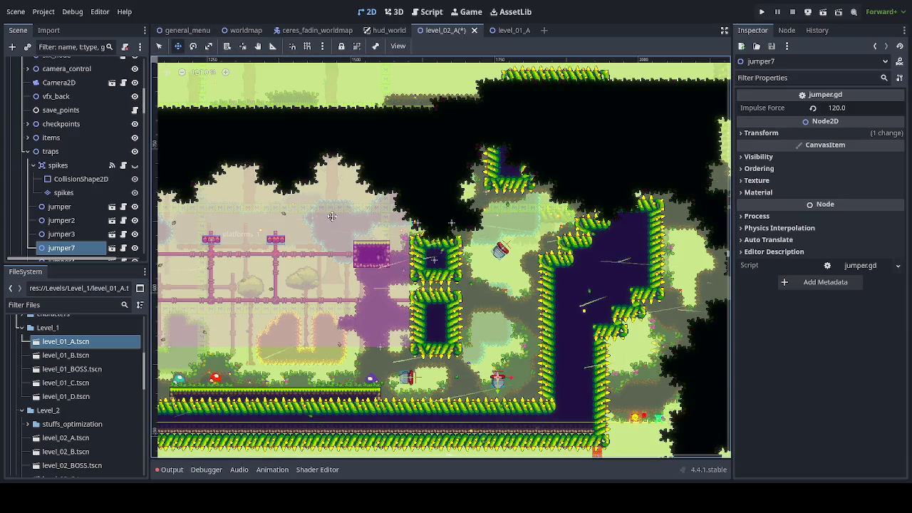
pyautogui.hscroll(10, 582, 347)
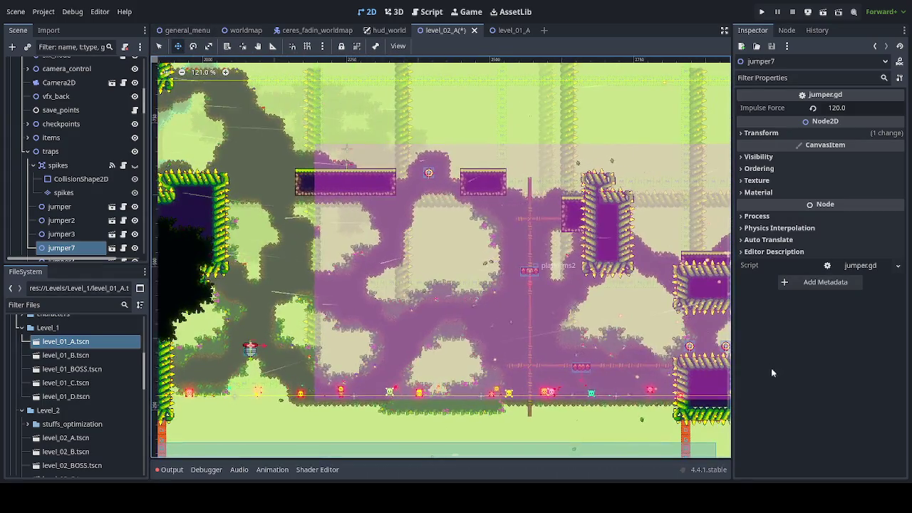
pyautogui.hscroll(10, 598, 306)
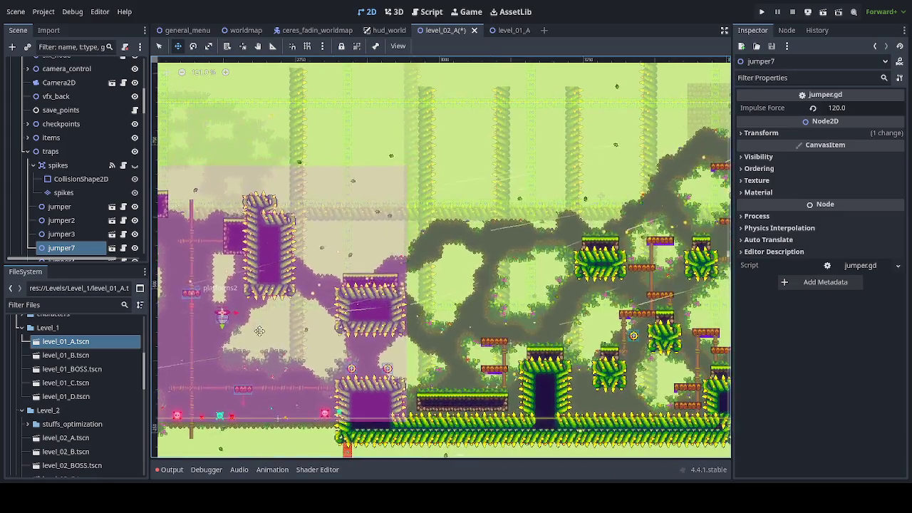
# Move jumper7 across the level to sit above the stacked wooden platforms by the purple spikes
pyautogui.moveTo(579, 288); pyautogui.dragTo(211, 335)
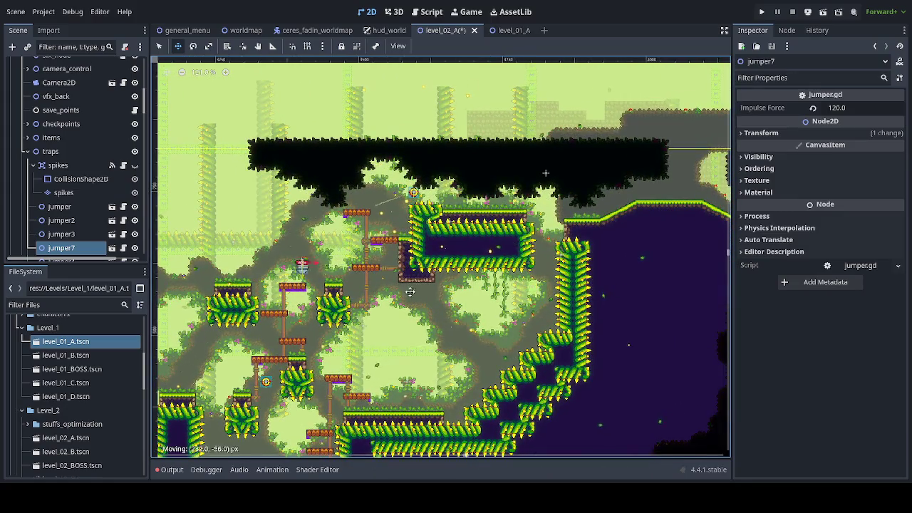
pyautogui.moveTo(582, 313); pyautogui.dragTo(545, 267)
pyautogui.moveTo(607, 291)
pyautogui.mouseDown()
pyautogui.moveTo(212, 261)
pyautogui.moveTo(194, 184)
pyautogui.mouseUp()
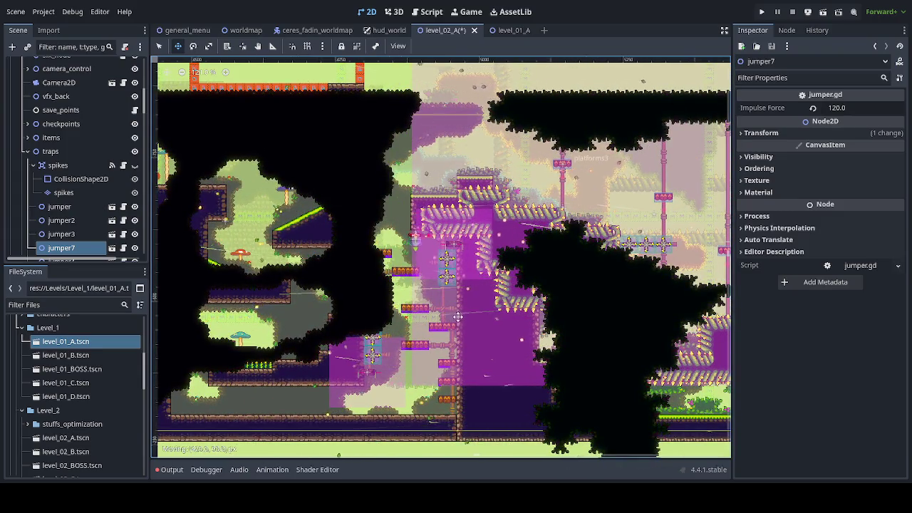
pyautogui.scroll(4, 449, 306)
pyautogui.moveTo(449, 306)
pyautogui.mouseDown()
pyautogui.moveTo(355, 221)
pyautogui.moveTo(376, 215)
pyautogui.moveTo(321, 214)
pyautogui.moveTo(332, 215)
pyautogui.mouseUp()
pyautogui.scroll(9, 332, 215)
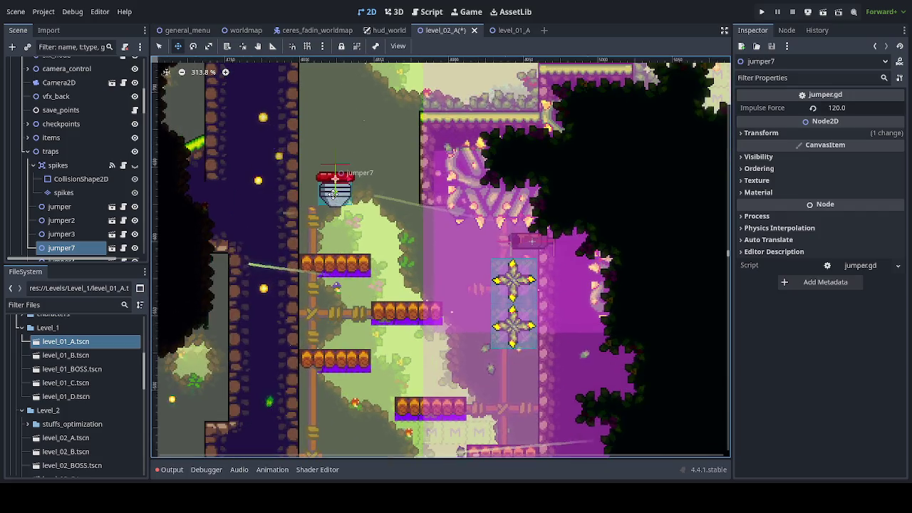
pyautogui.moveTo(355, 212)
pyautogui.mouseDown()
pyautogui.moveTo(337, 212)
pyautogui.moveTo(523, 211)
pyautogui.moveTo(334, 215)
pyautogui.moveTo(359, 219)
pyautogui.mouseUp()
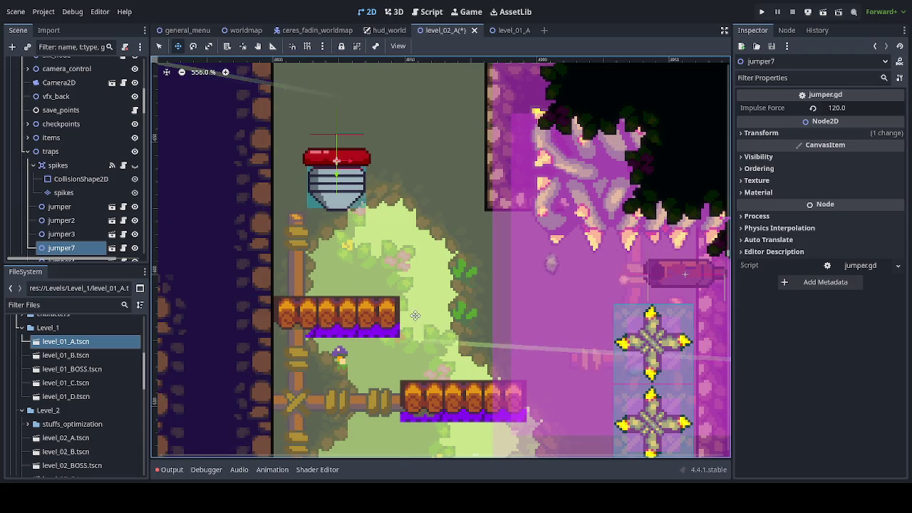
pyautogui.scroll(-8, 444, 298)
pyautogui.hscroll(2, 445, 298)
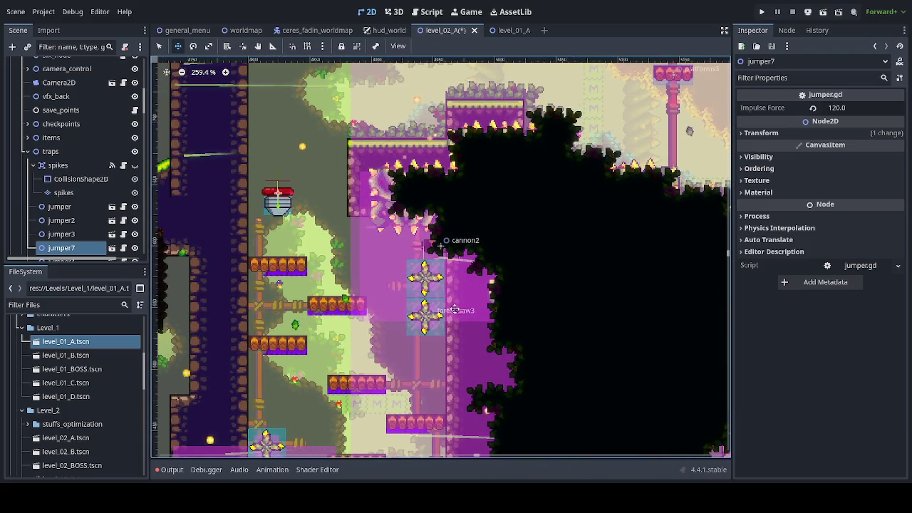
pyautogui.scroll(3, 359, 303)
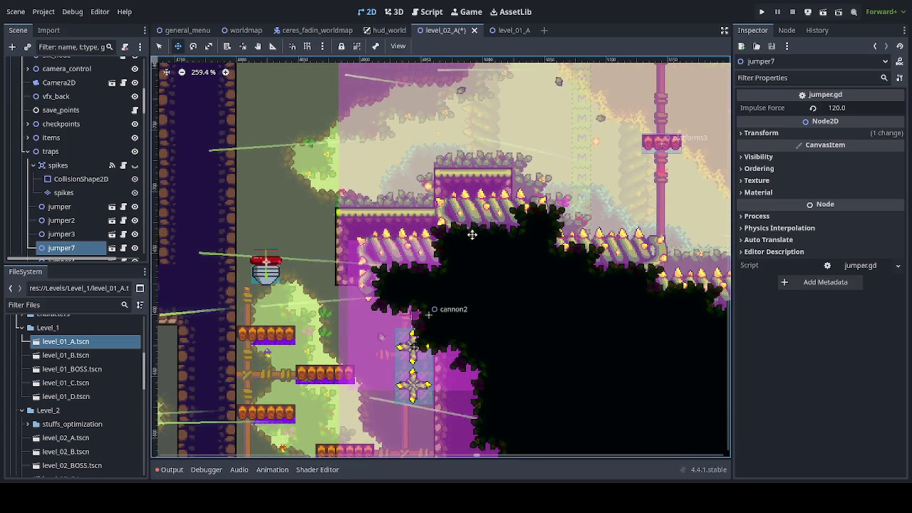
# Change jumper7's Impulse Force in the Inspector from 120 to 90
pyautogui.scroll(1, 427, 229)
pyautogui.scroll(2, 428, 230)
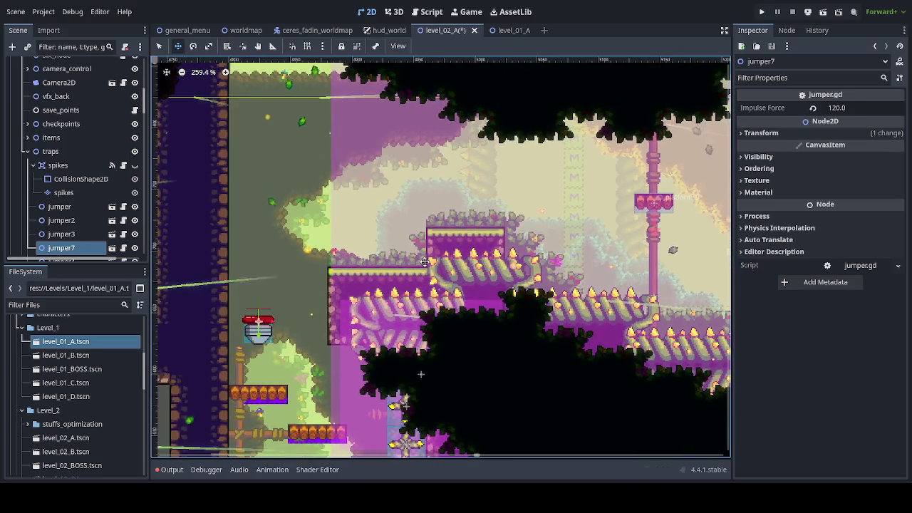
pyautogui.click(854, 108)
pyautogui.write('90')
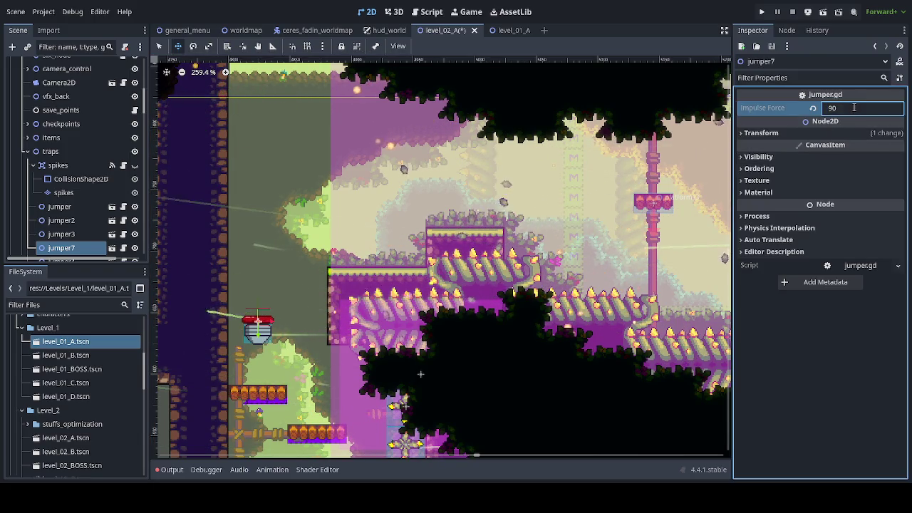
pyautogui.press('Return')
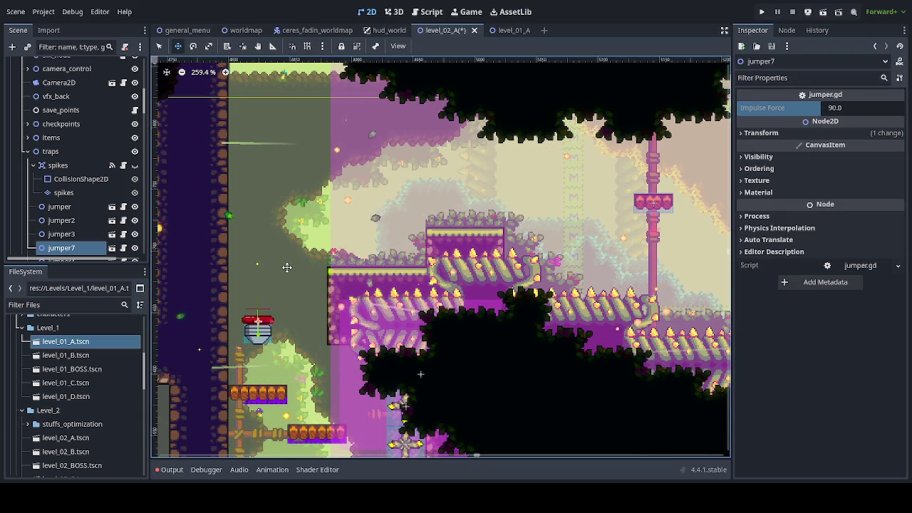
pyautogui.scroll(3, 112, 157)
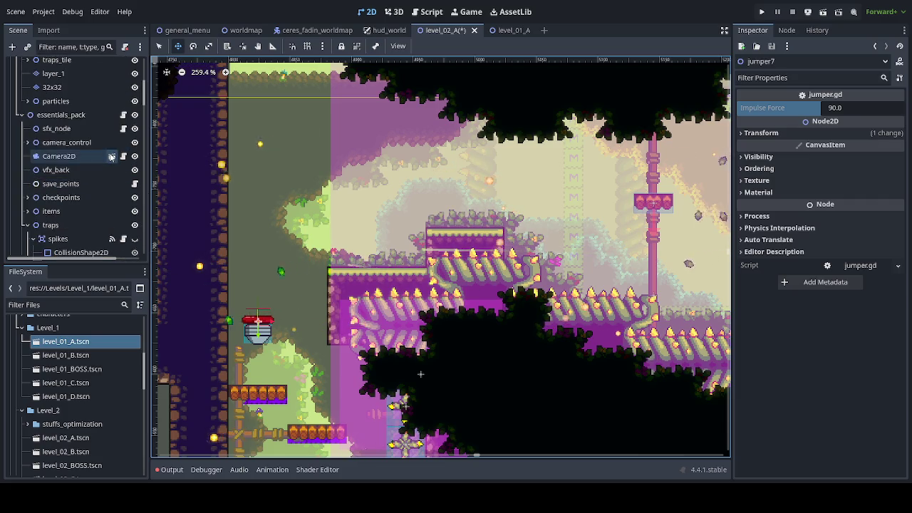
pyautogui.scroll(6, 107, 151)
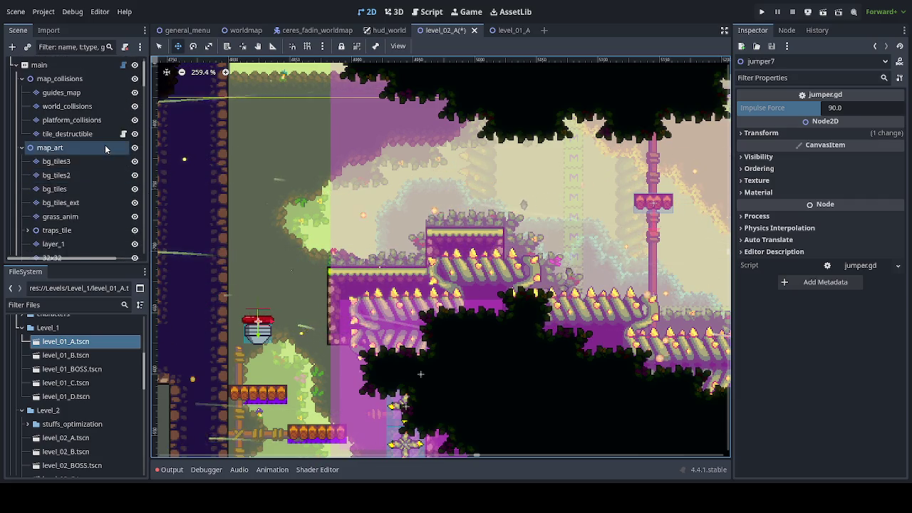
# Reselect the platform_collisions layer in Select mode and look over the level
pyautogui.click(92, 120)
pyautogui.click(159, 47)
pyautogui.scroll(-5, 267, 244)
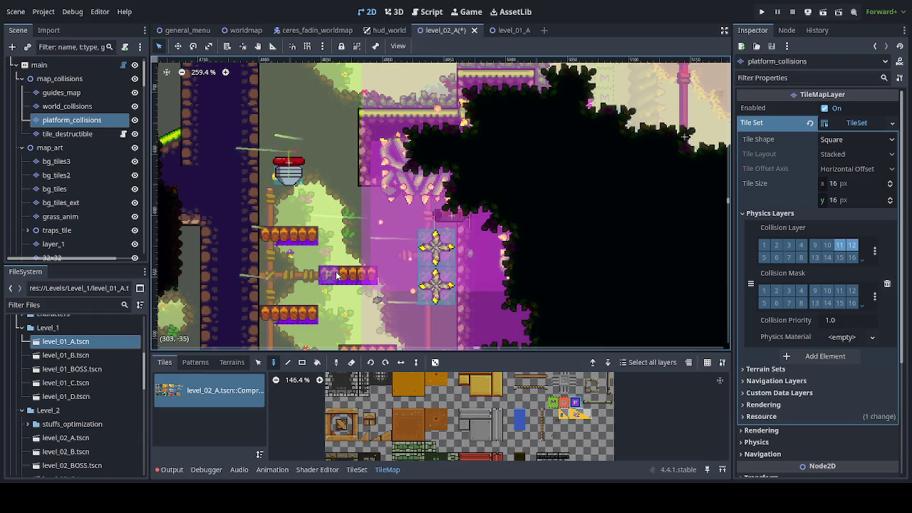
pyautogui.scroll(-4, 390, 188)
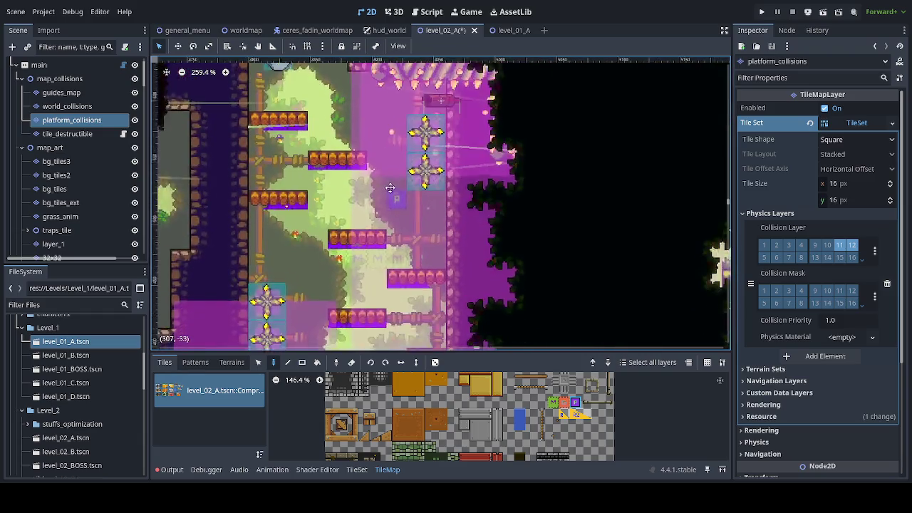
pyautogui.scroll(-1, 390, 187)
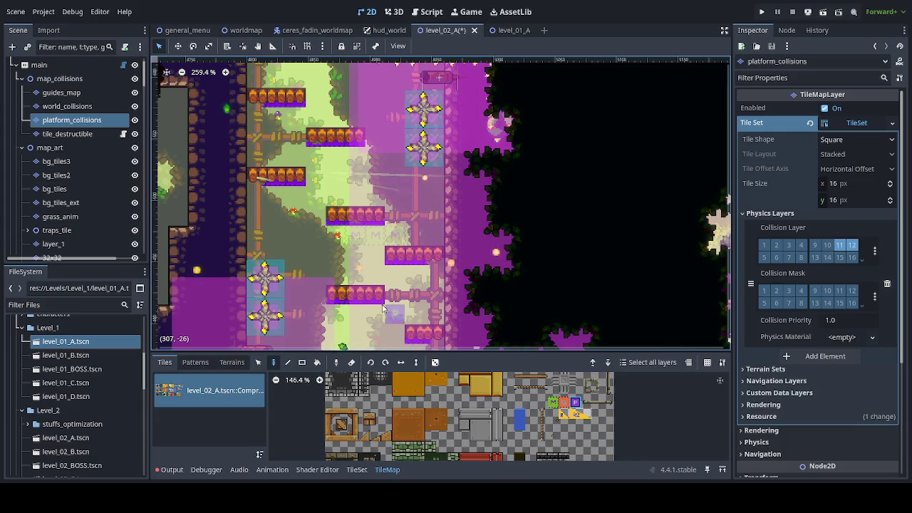
pyautogui.scroll(-6, 334, 300)
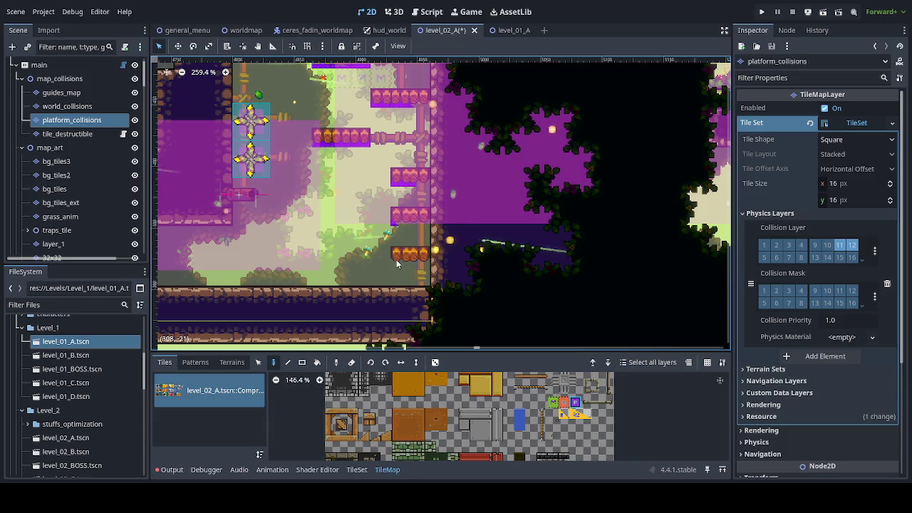
pyautogui.scroll(-1, 314, 214)
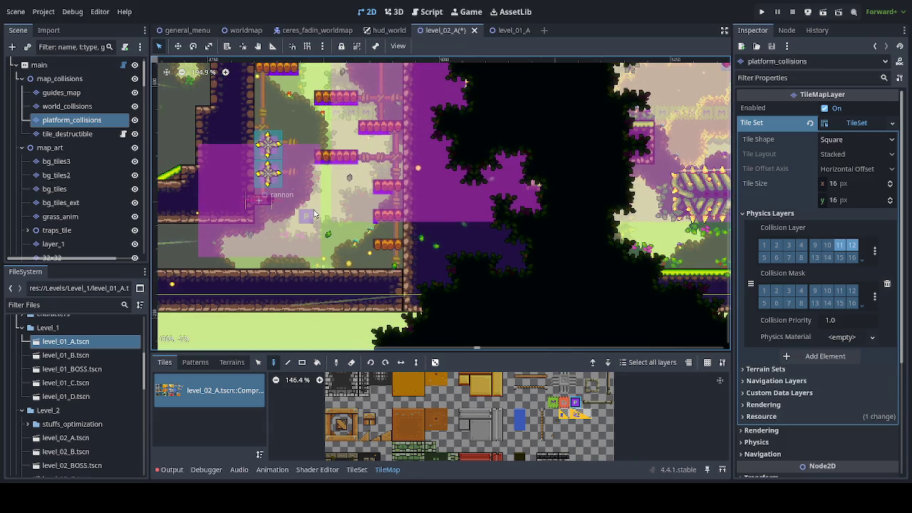
# Save the Level_02_A scene and run the game
pyautogui.hotkey('ctrl', 's')
pyautogui.scroll(1, 310, 208)
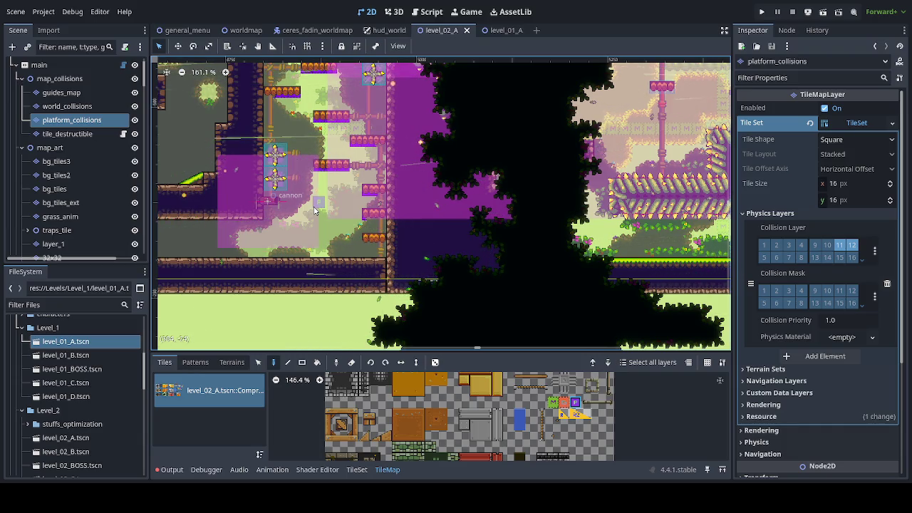
pyautogui.hotkey('ctrl', 's')
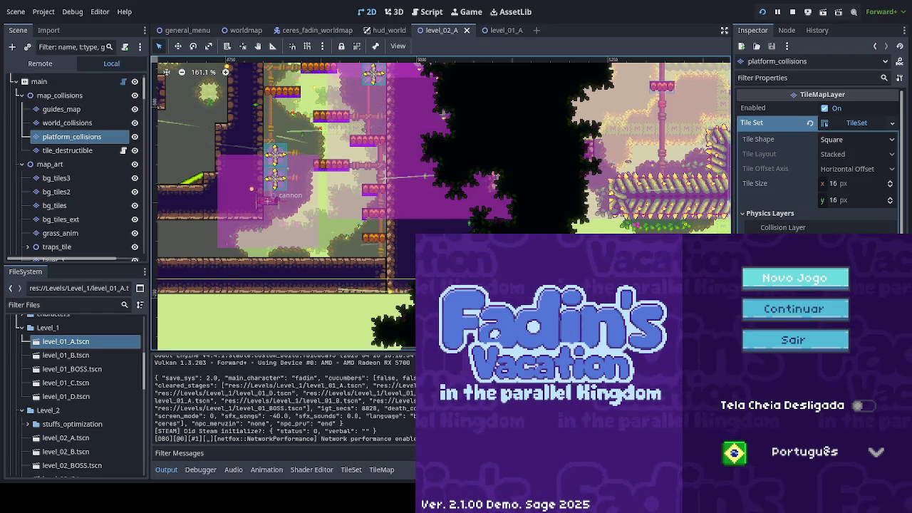
# Start Floresta Abelhuda 1 from the title menu and run and jump rightward across platforms
pyautogui.press('Return')
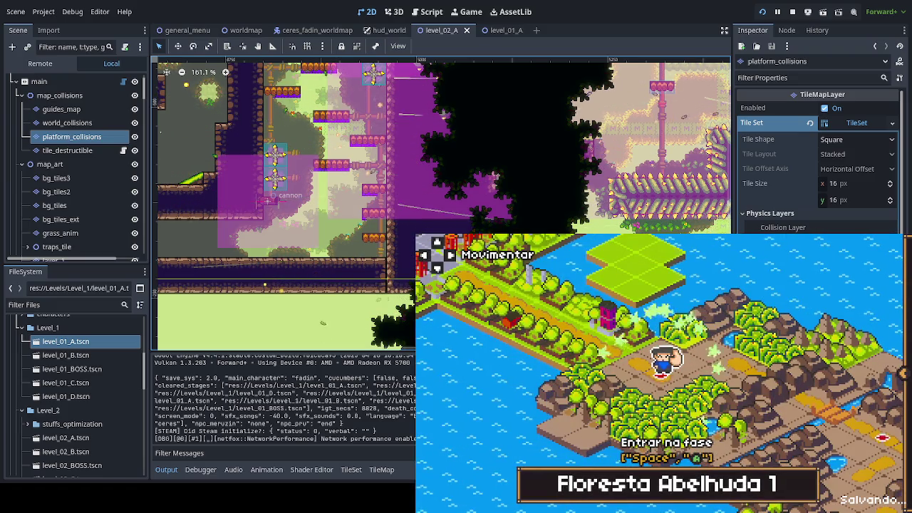
pyautogui.press('space')
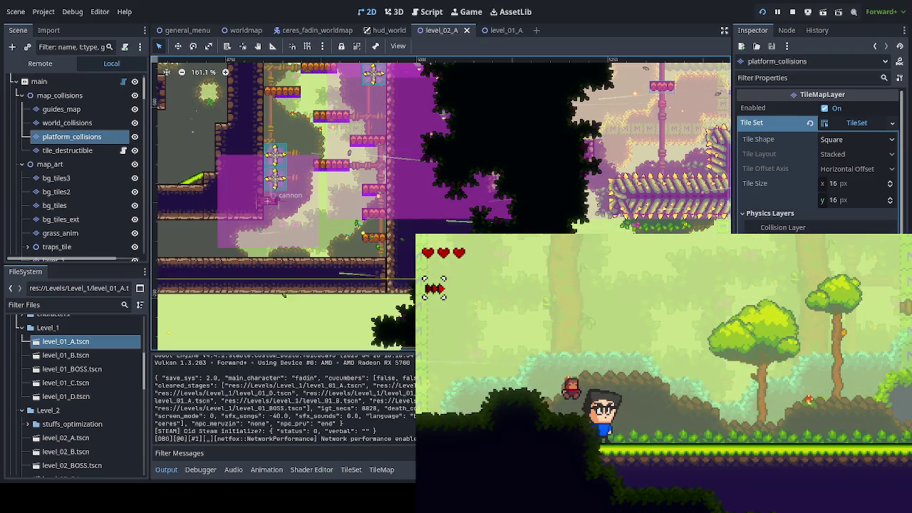
pyautogui.press('Right')
pyautogui.press('space')
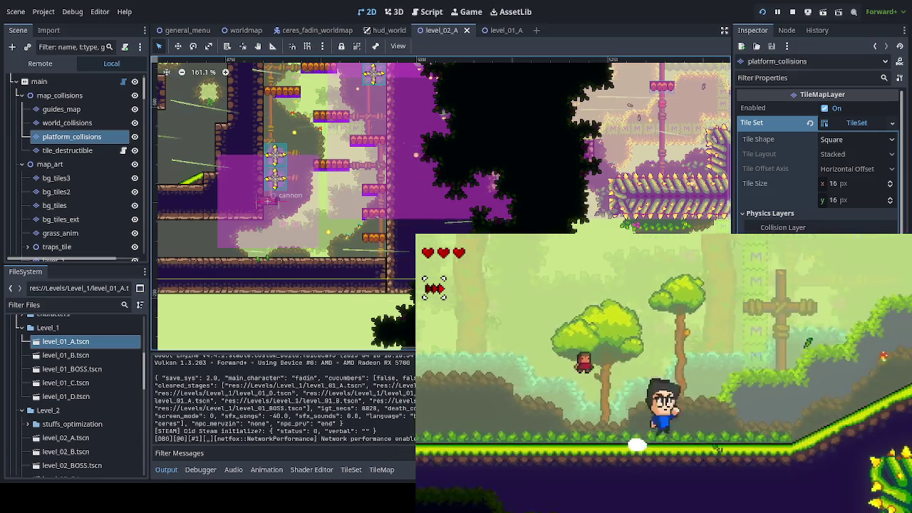
pyautogui.press('Right')
pyautogui.press('space')
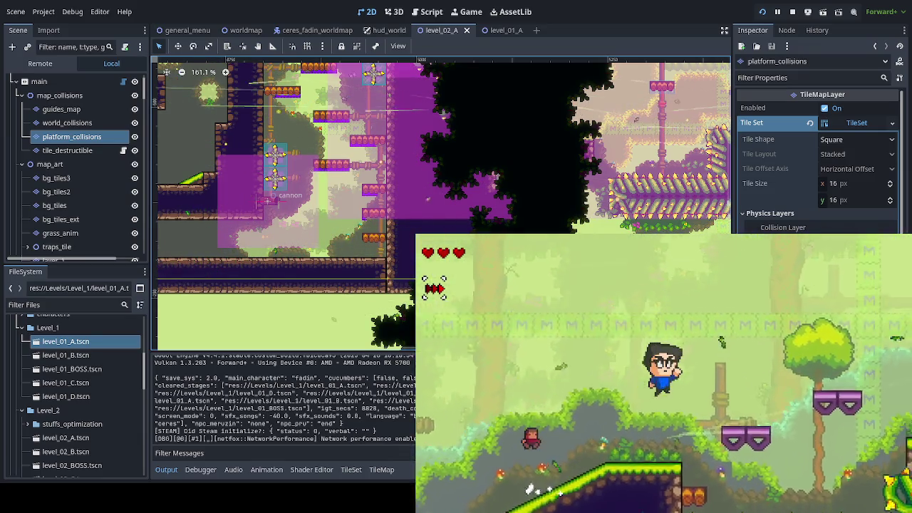
pyautogui.press('Right')
pyautogui.press('space')
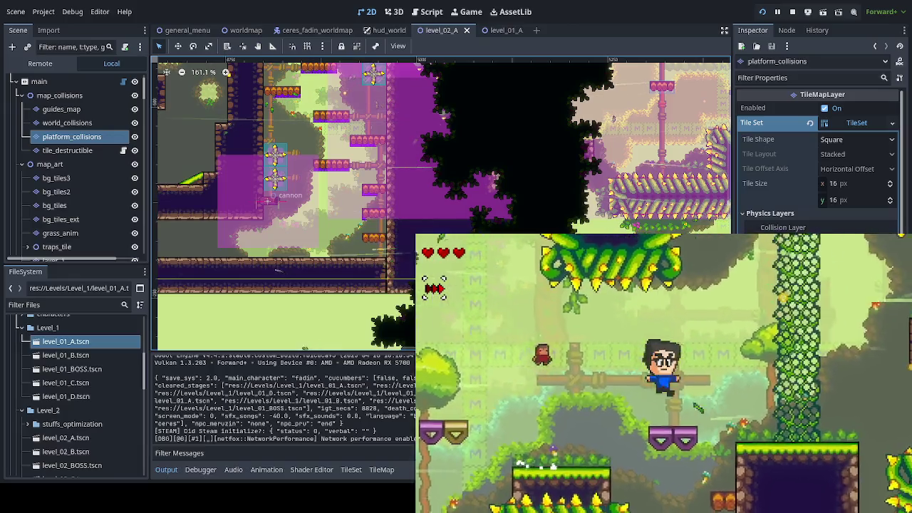
# Climb the vine column, dash into the cave and attack an enemy while riding the chain platform
pyautogui.press('Up')
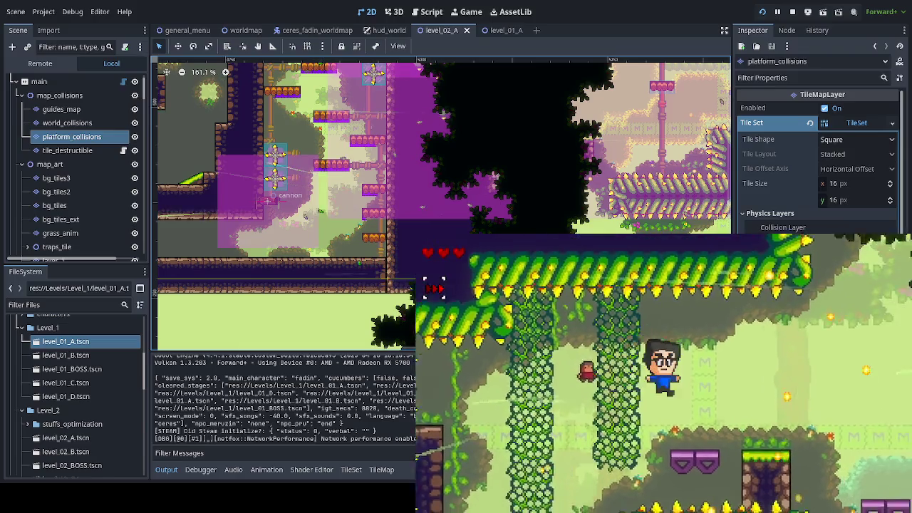
pyautogui.press('Right')
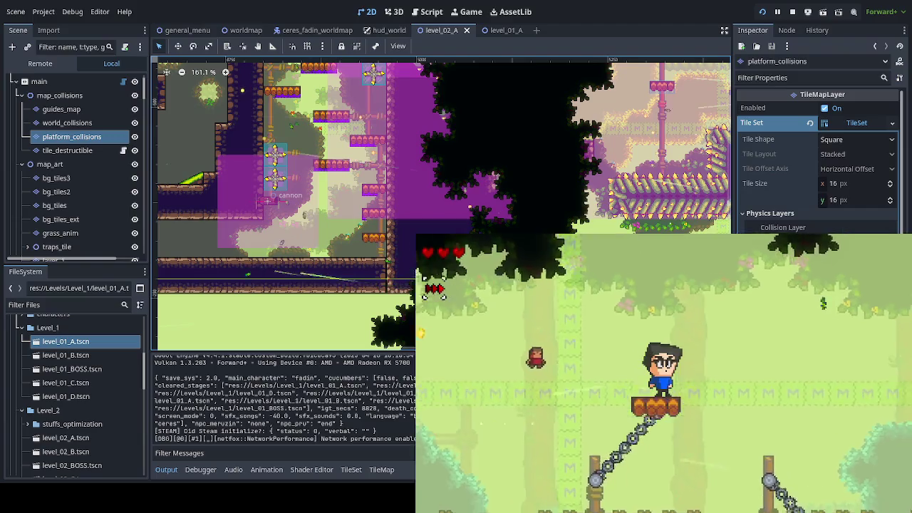
pyautogui.press('space')
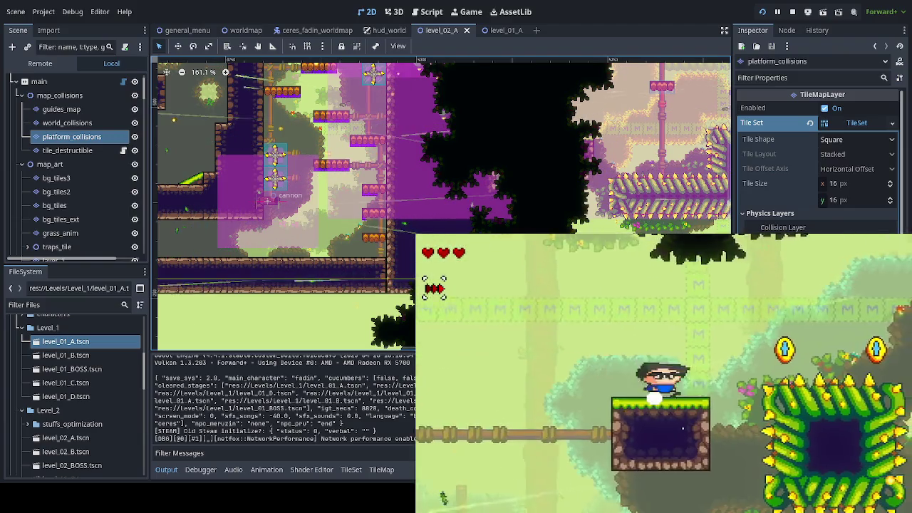
pyautogui.press('Right')
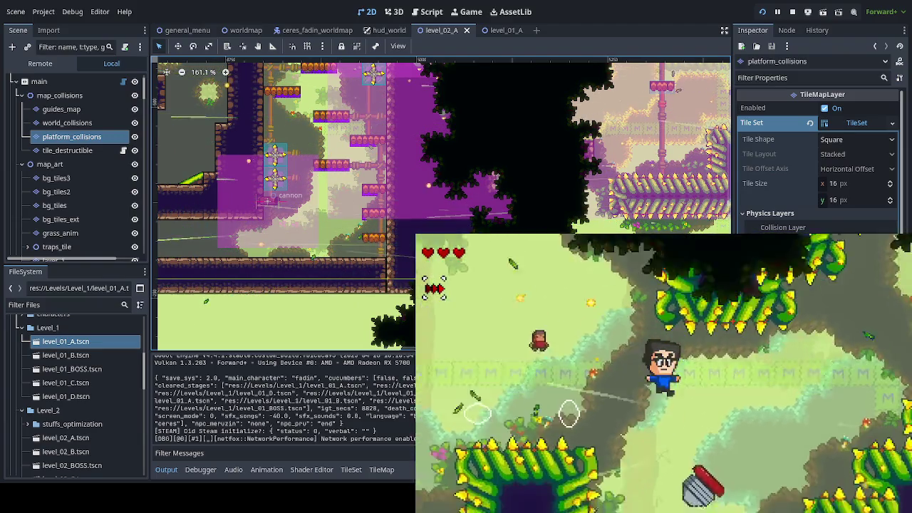
pyautogui.press('Right')
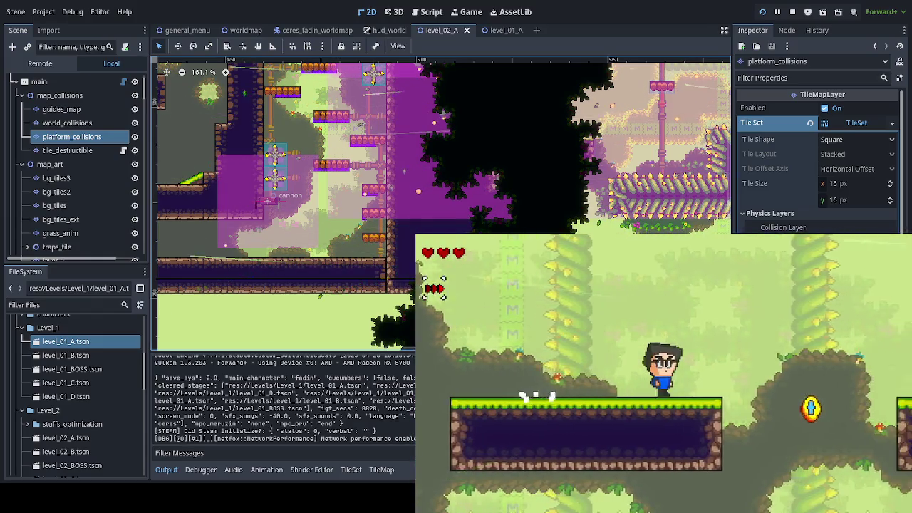
pyautogui.press('space')
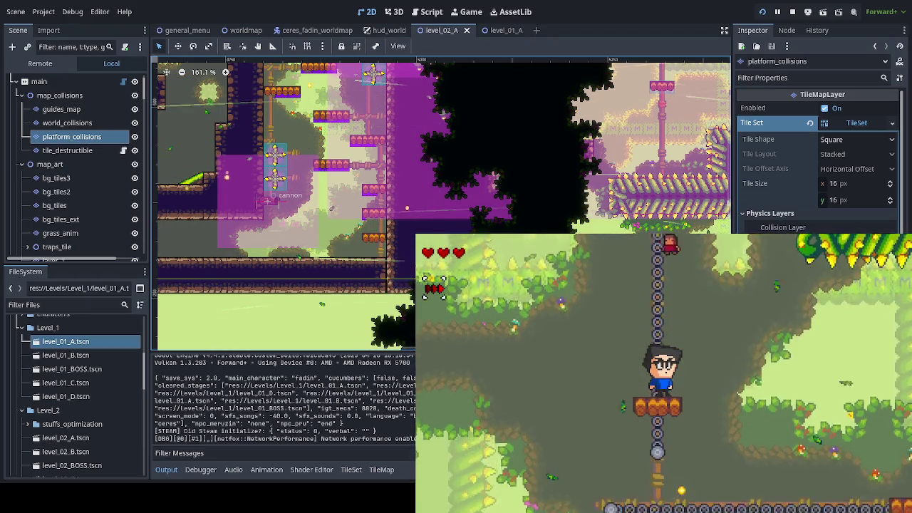
pyautogui.press('x')
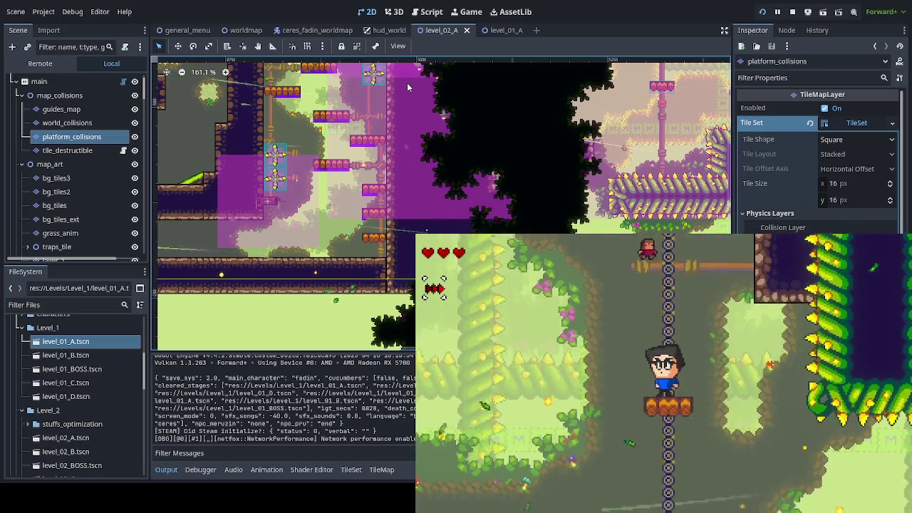
pyautogui.click(55, 309)
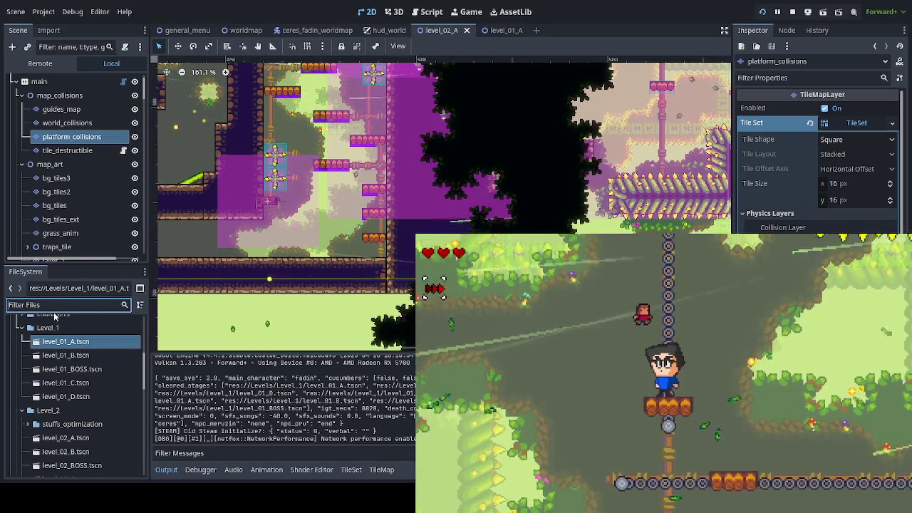
# Filter FileSystem for 'phil', open philorest.tscn and inspect its collision shape and root node
pyautogui.write('phil')
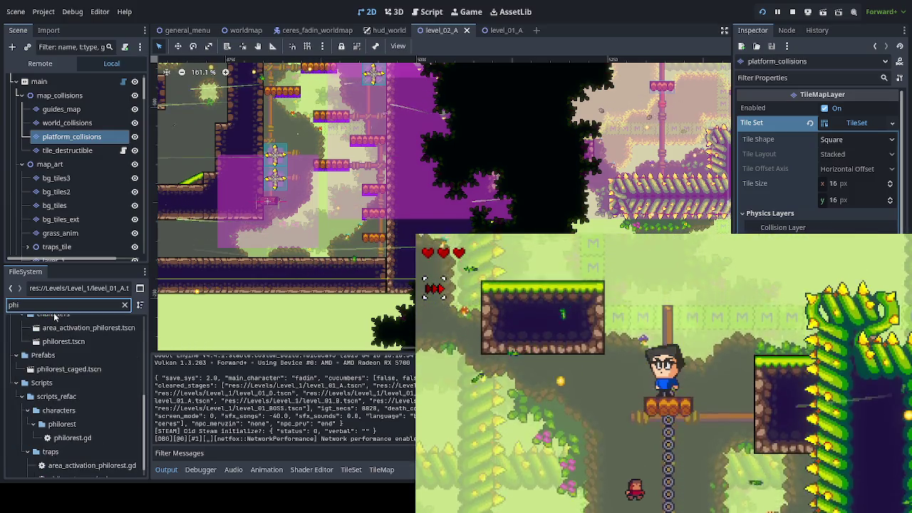
pyautogui.doubleClick(72, 343)
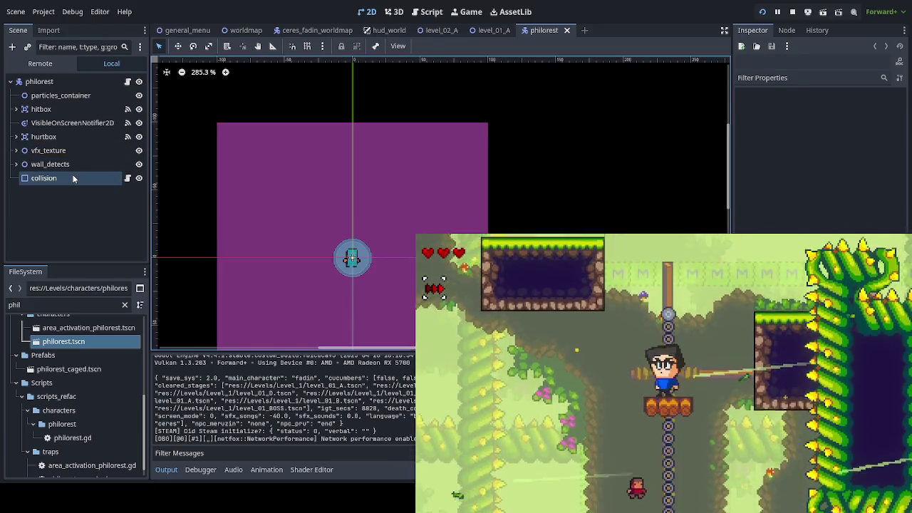
pyautogui.click(73, 179)
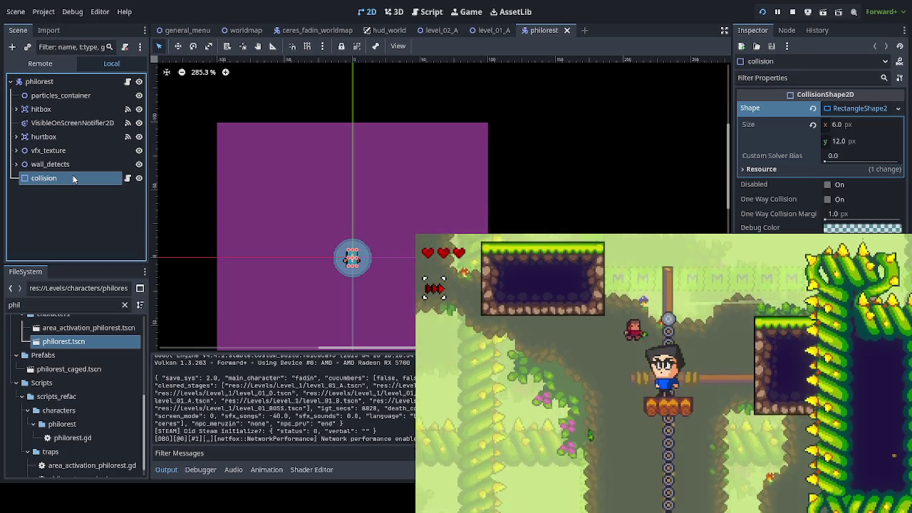
pyautogui.click(71, 81)
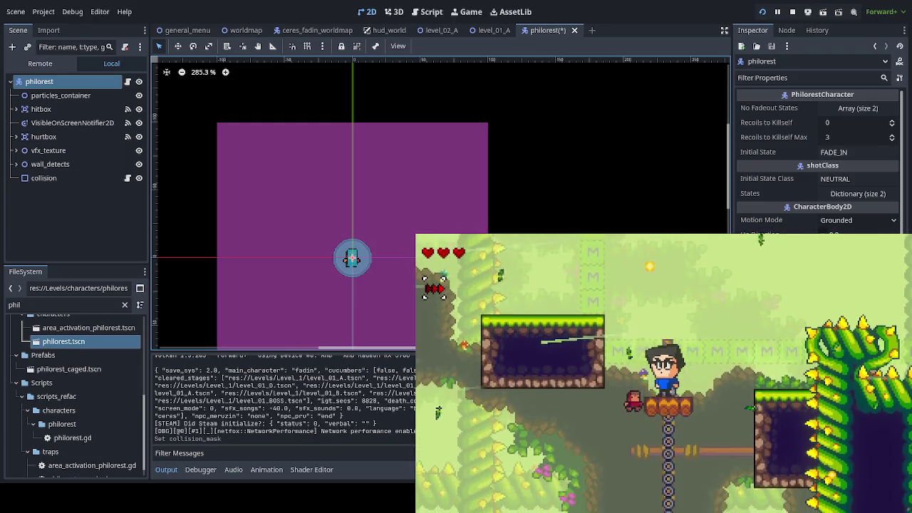
# Save and close the philorest scene while moving the player up and down the chain
pyautogui.hotkey('ctrl', 's')
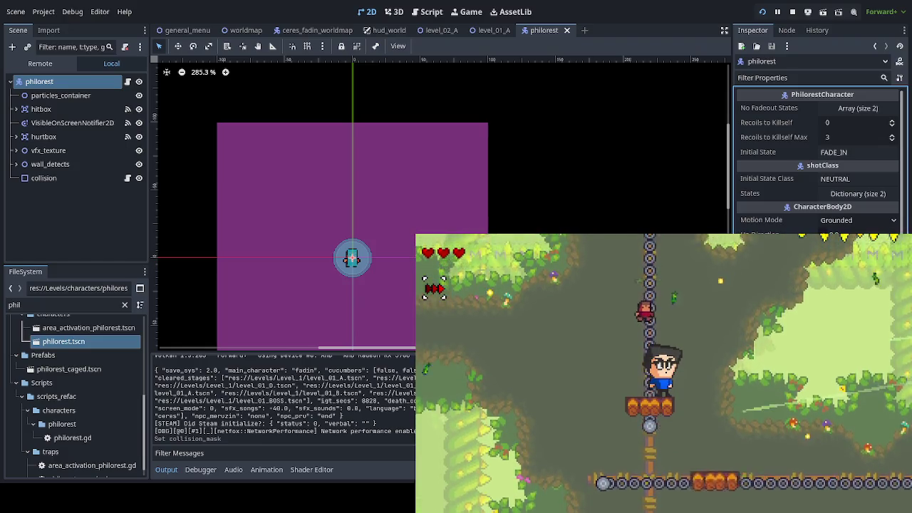
pyautogui.press('Up')
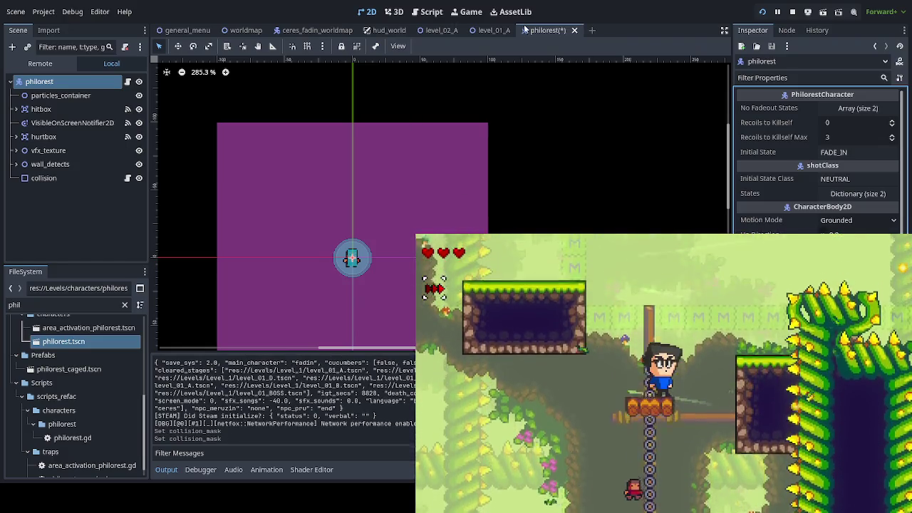
pyautogui.hotkey('ctrl', 's')
pyautogui.click(574, 30)
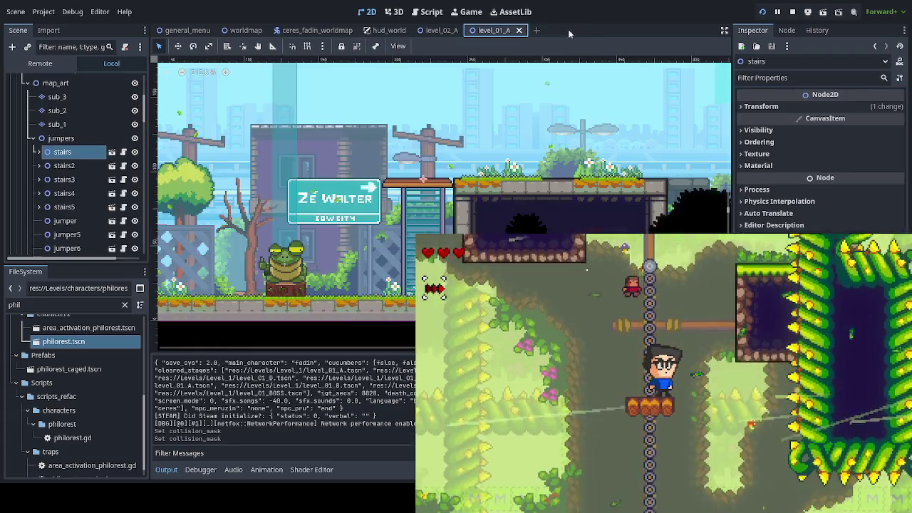
pyautogui.press('Down')
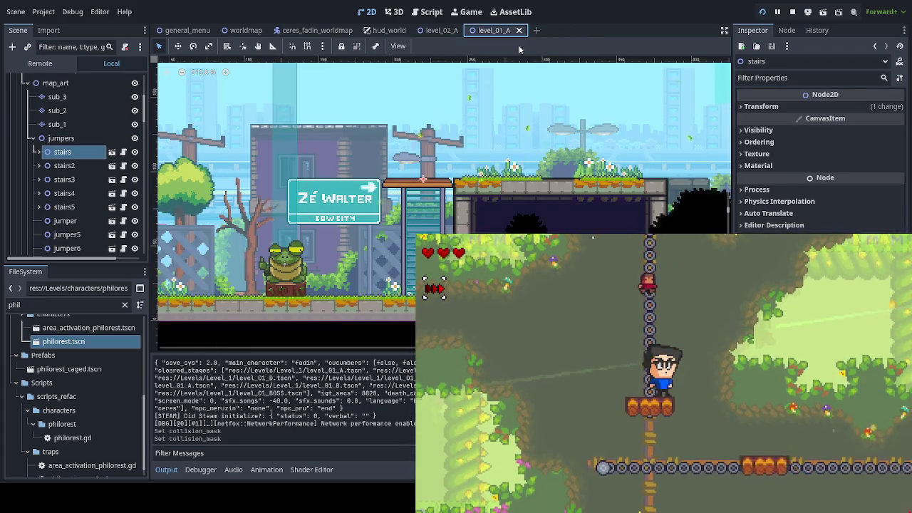
# Switch from the level_02_A scene tab over to the level_01_A scene
pyautogui.click(442, 30)
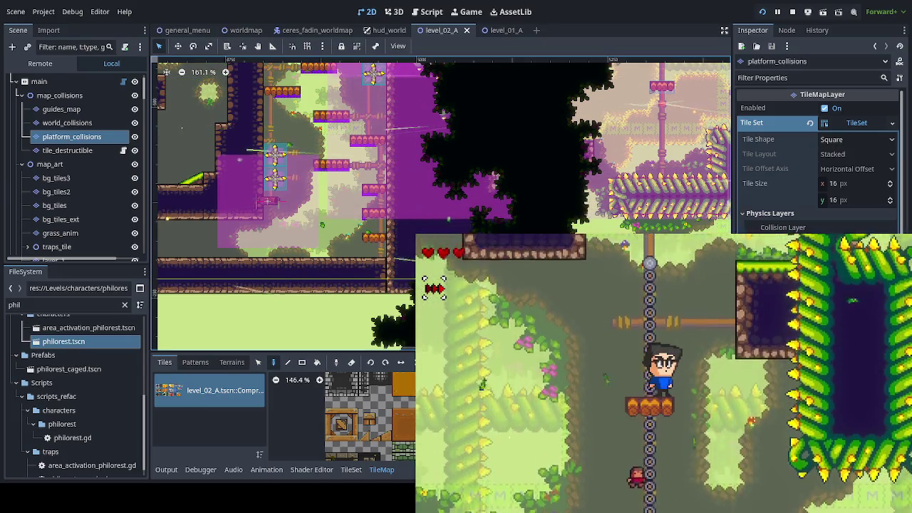
pyautogui.click(107, 124)
pyautogui.hotkey('ctrl', 'Tab')
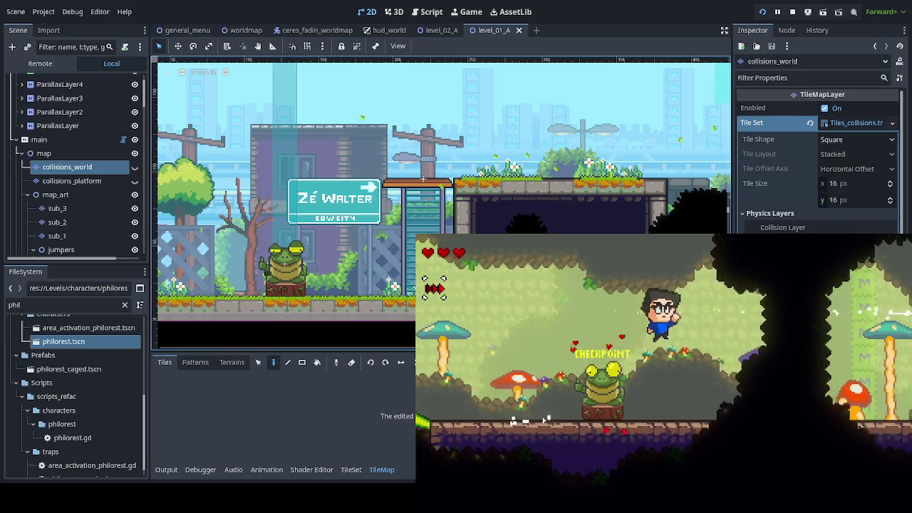
# Run and wall-jump the player across platforms, then inspect level_02_A's platform_collisions layer
pyautogui.press('Right')
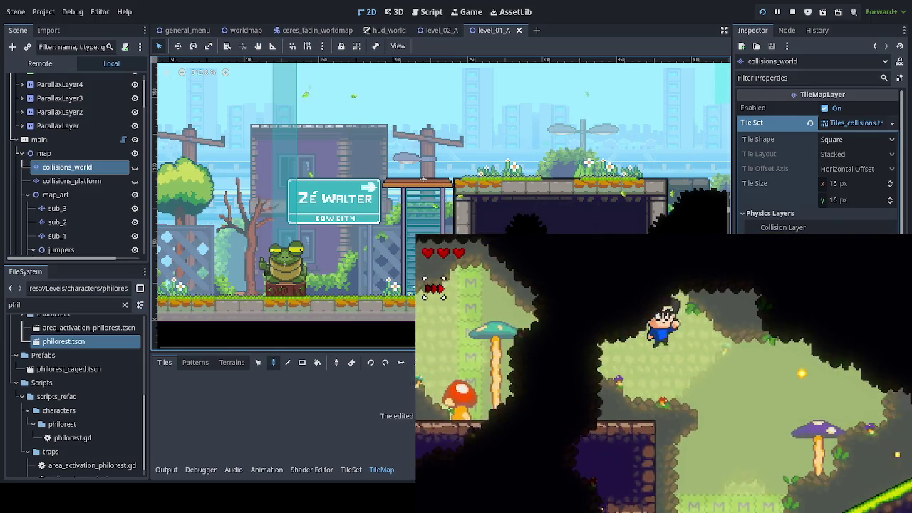
pyautogui.press('Left')
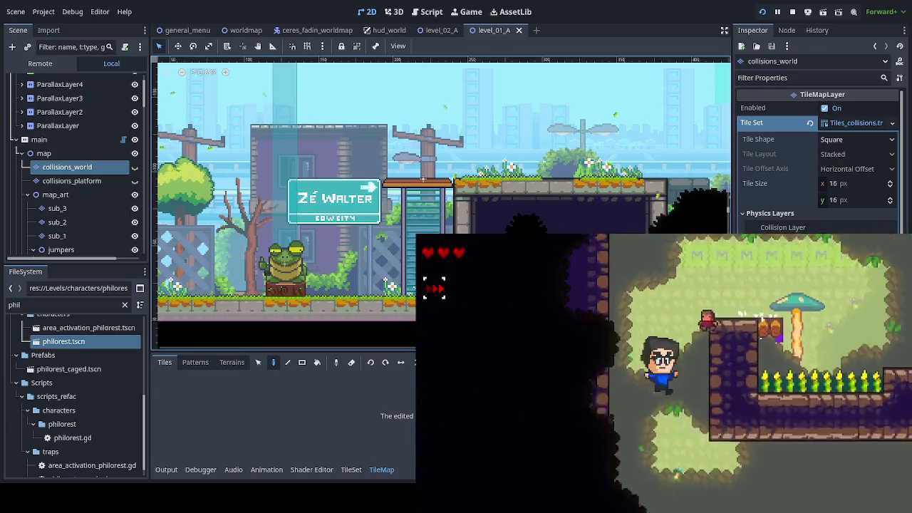
pyautogui.press('Right')
pyautogui.press('Right')
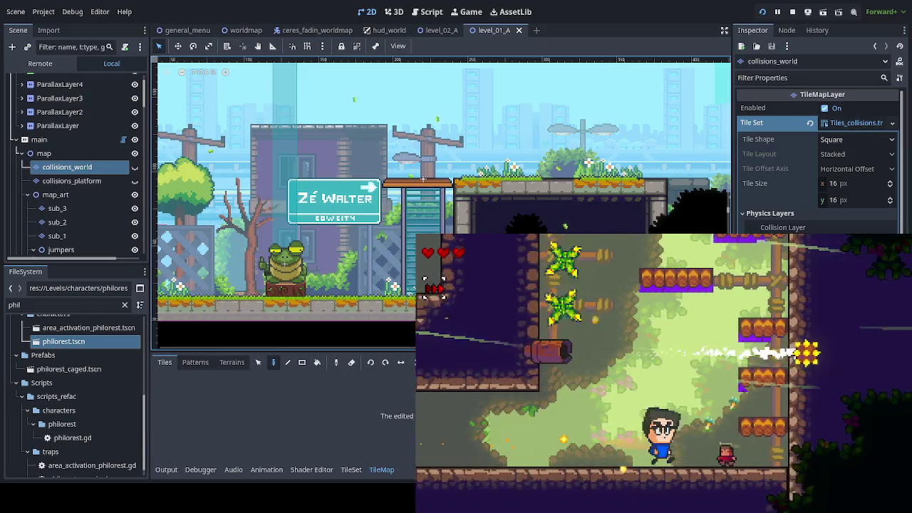
pyautogui.press('Up')
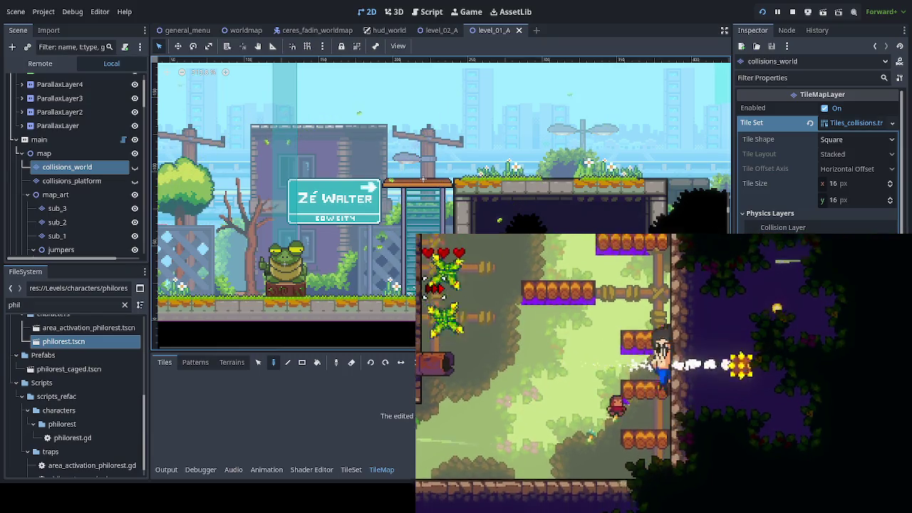
pyautogui.press('Left')
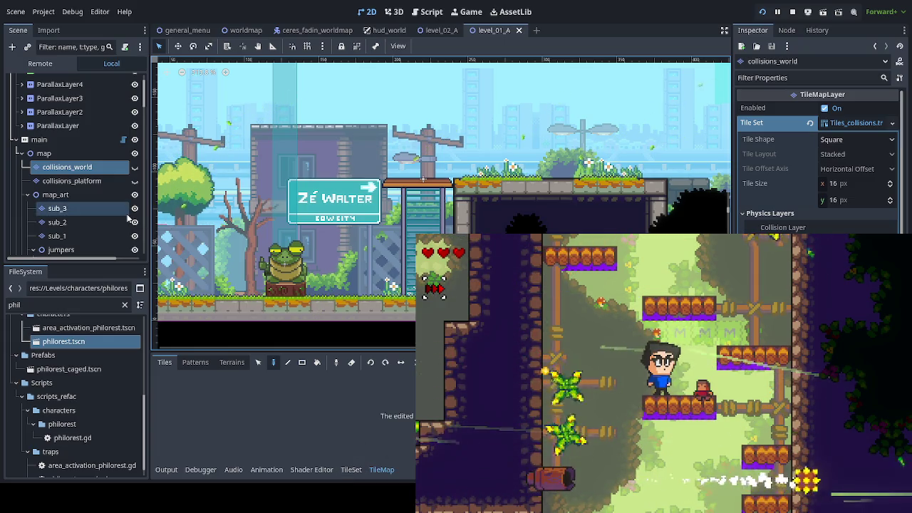
pyautogui.click(440, 33)
pyautogui.click(71, 136)
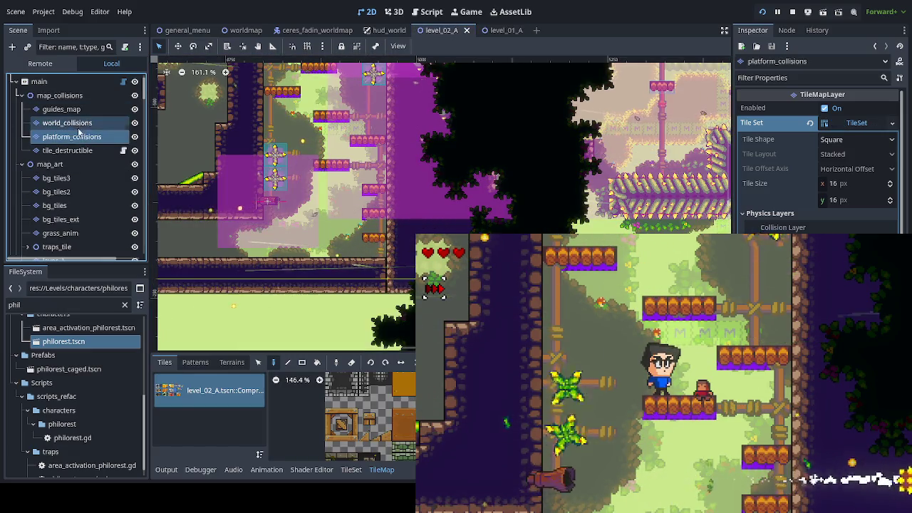
# Select world_collisions, save level_02_A, and playtest jumping and dashing up toward the thorn vines
pyautogui.click(77, 123)
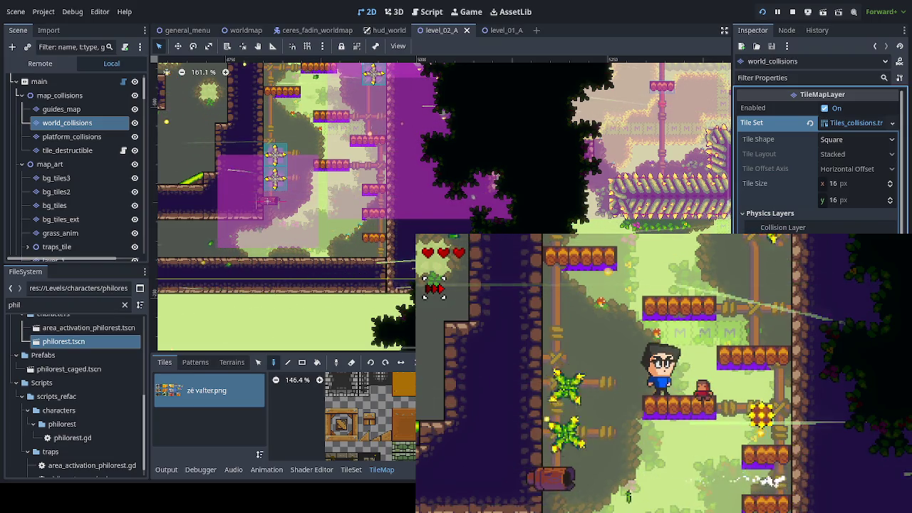
pyautogui.hotkey('ctrl', 's')
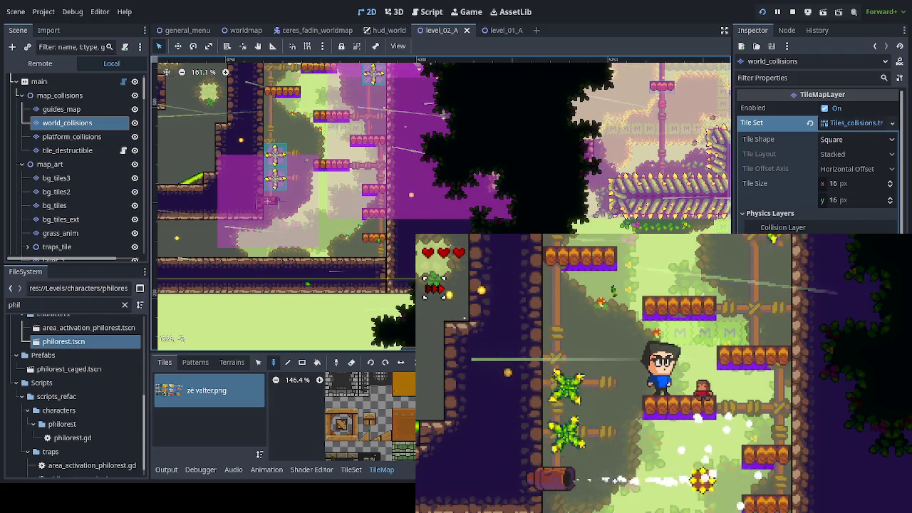
pyautogui.press('space')
pyautogui.press('space')
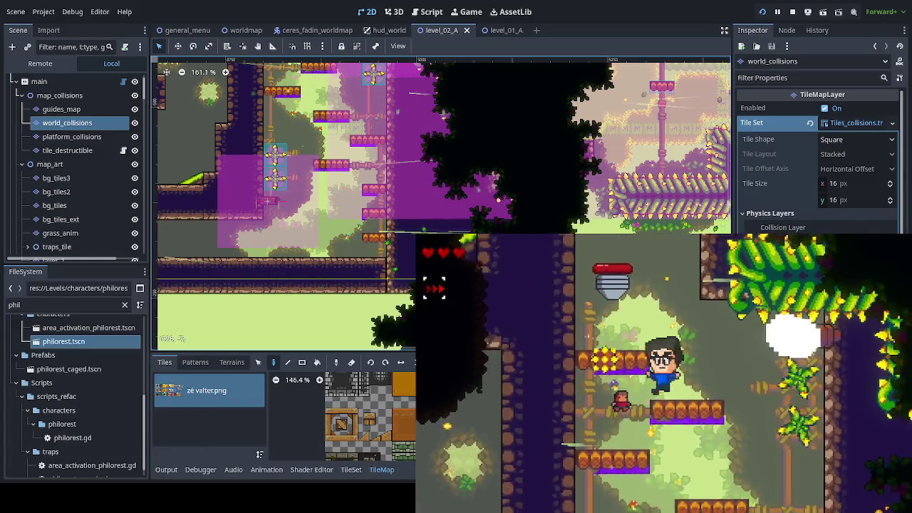
pyautogui.press('space')
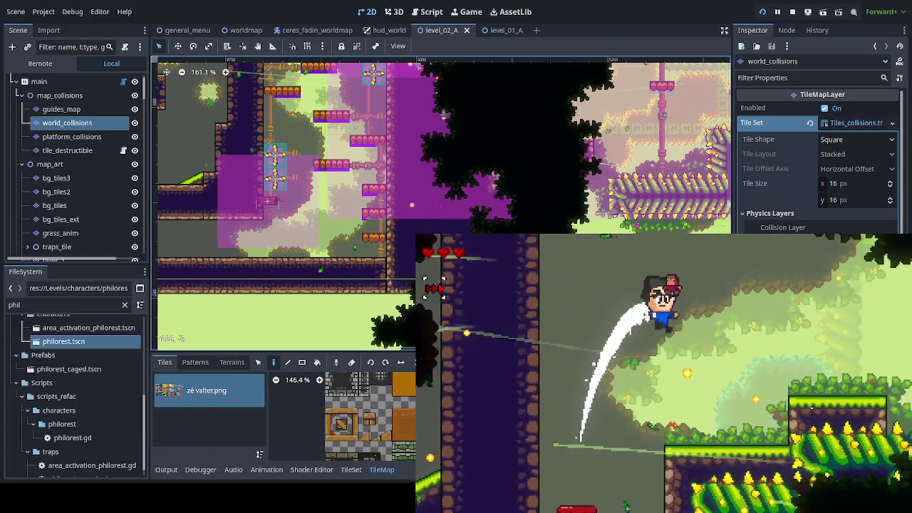
pyautogui.press('Right')
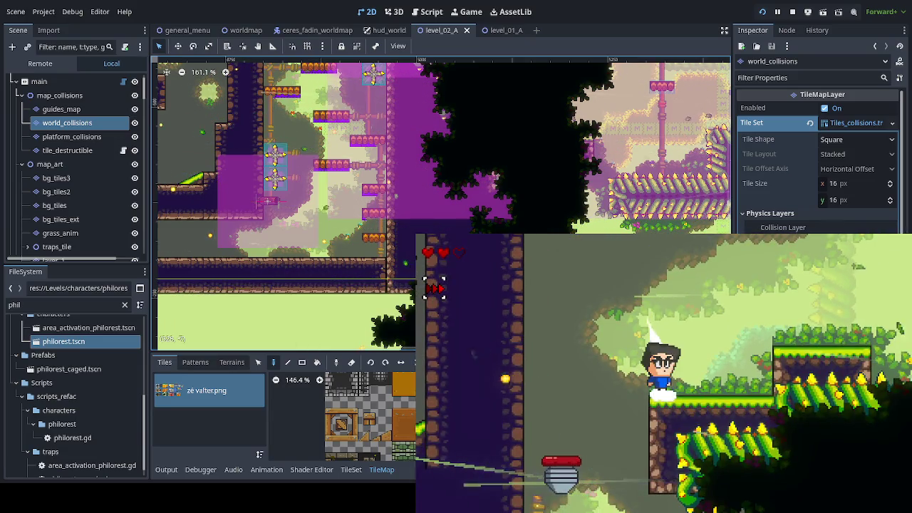
pyautogui.moveTo(330, 211); pyautogui.dragTo(310, 335)
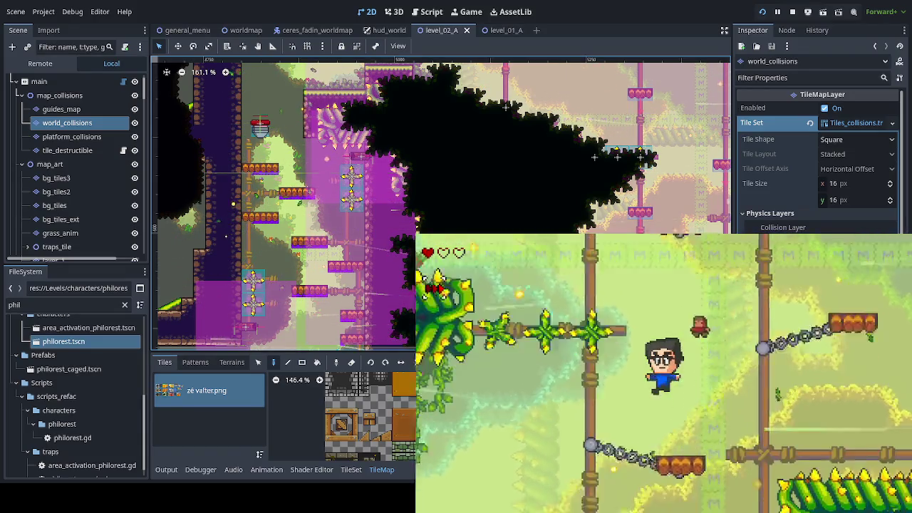
pyautogui.press('Left')
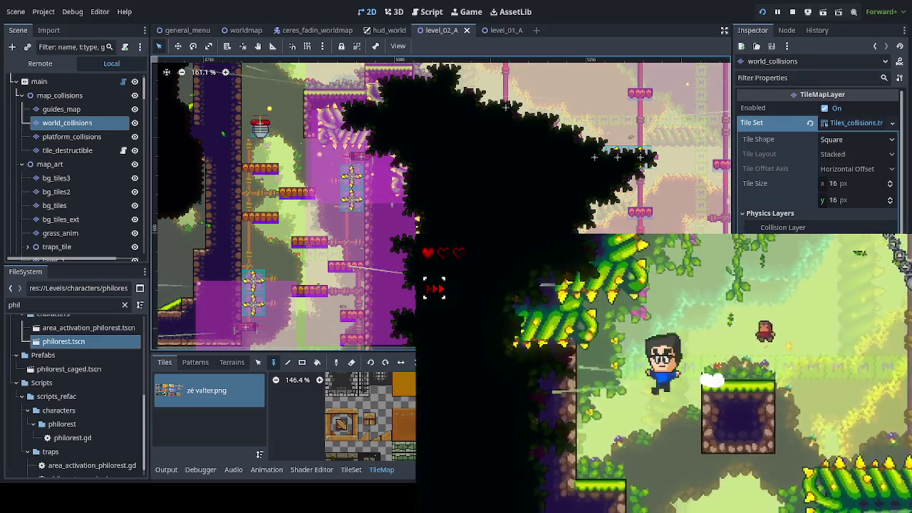
pyautogui.press('Right')
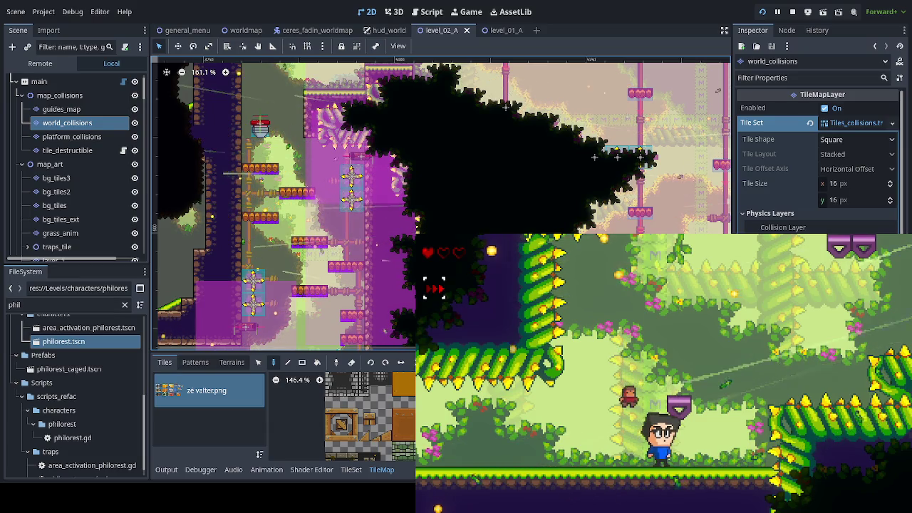
pyautogui.scroll(-2, 591, 150)
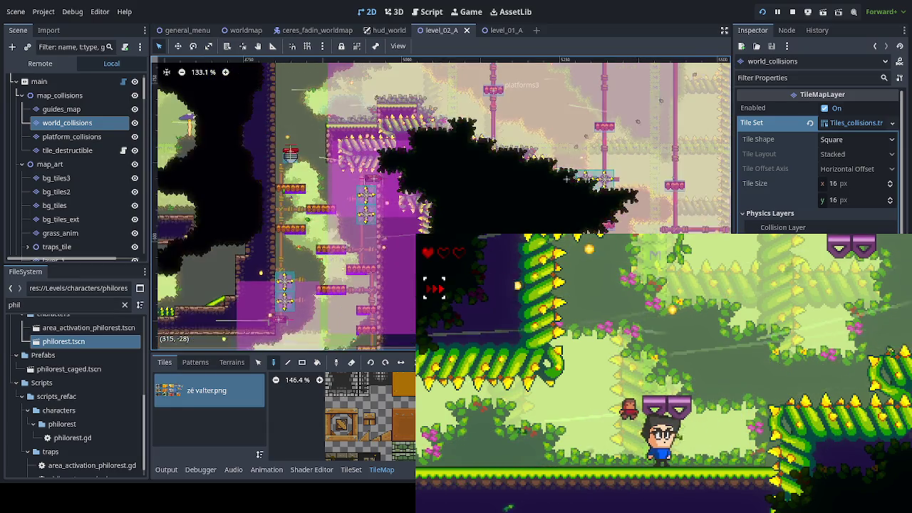
pyautogui.hscroll(3, 364, 164)
pyautogui.scroll(-3, 363, 164)
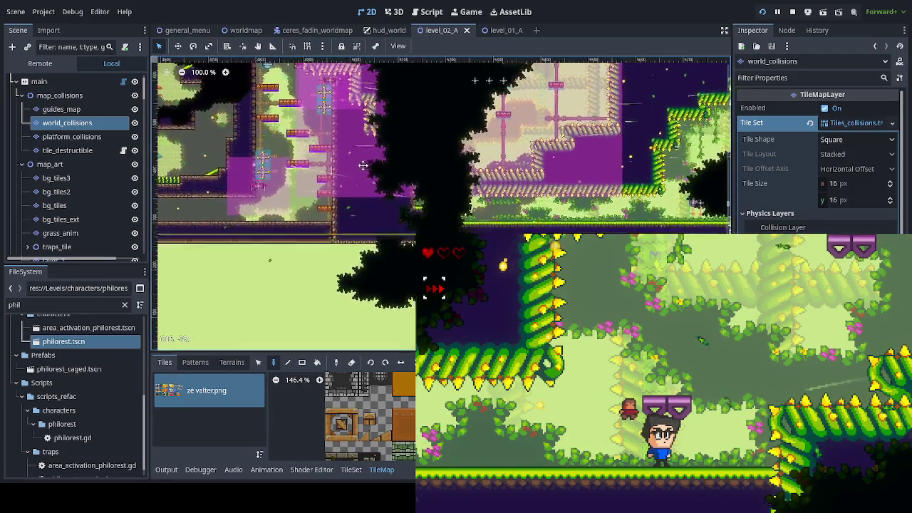
pyautogui.hscroll(3, 352, 189)
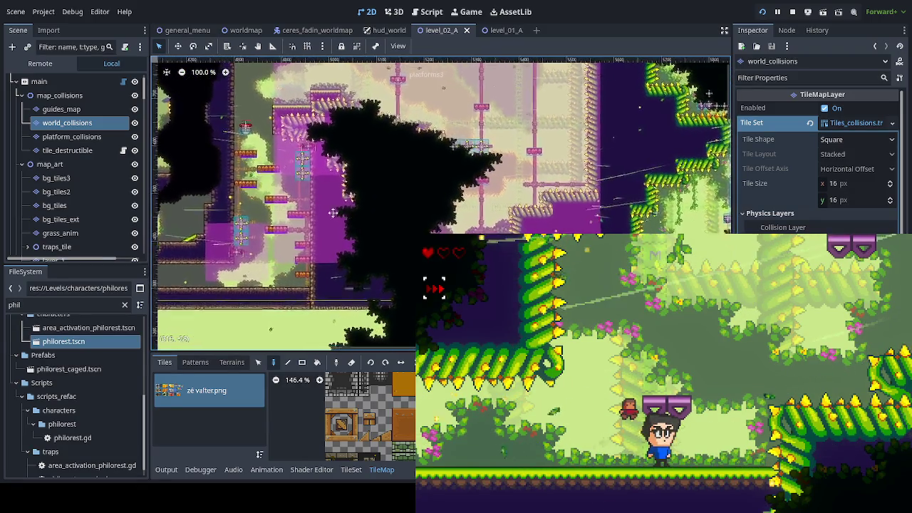
pyautogui.scroll(1, 284, 199)
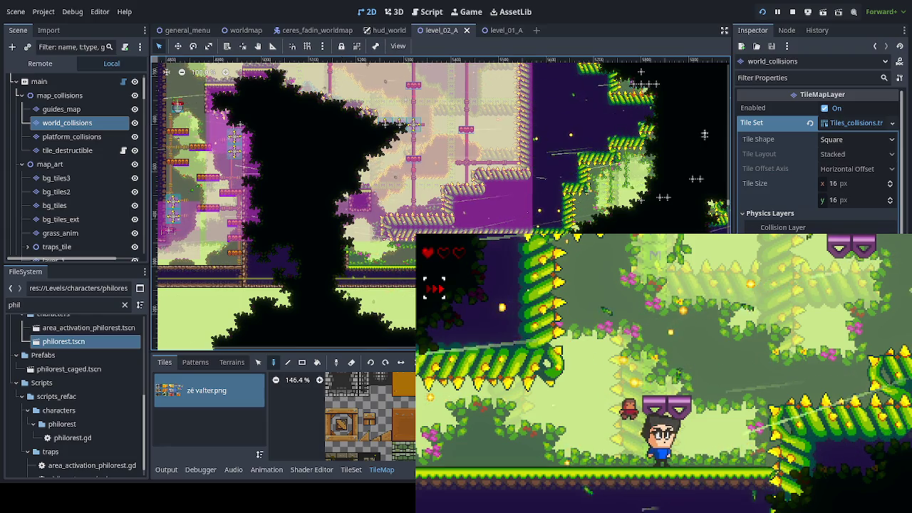
pyautogui.press('space')
# Move Fadin onto the vine wall, then pan and zoom over the grassy ledges and corridor
pyautogui.press('Left')
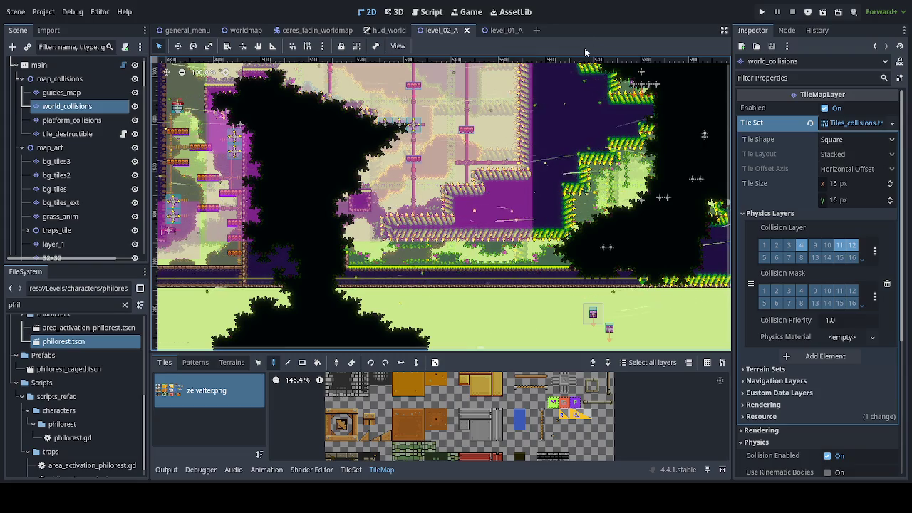
pyautogui.moveTo(571, 234)
pyautogui.mouseDown()
pyautogui.moveTo(290, 260)
pyautogui.moveTo(265, 251)
pyautogui.moveTo(383, 205)
pyautogui.mouseUp()
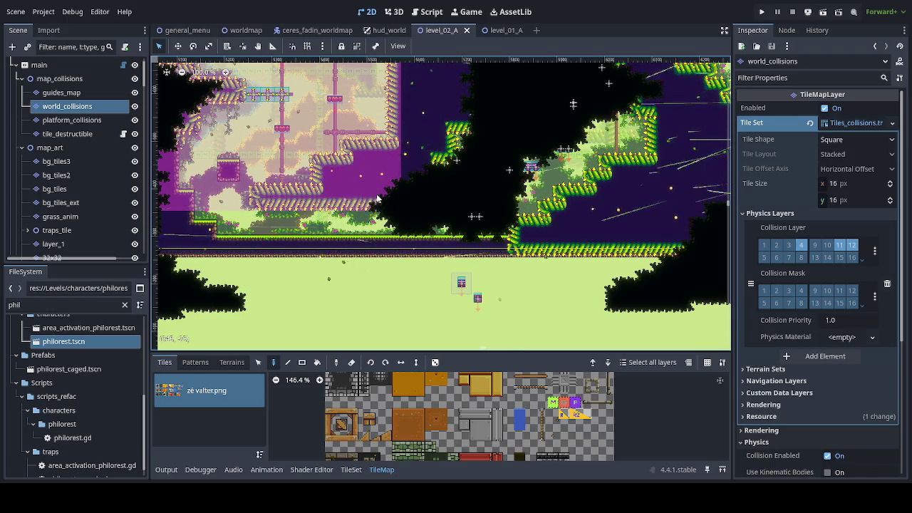
pyautogui.scroll(3, 377, 199)
pyautogui.moveTo(410, 209)
pyautogui.mouseDown()
pyautogui.moveTo(378, 183)
pyautogui.moveTo(288, 187)
pyautogui.moveTo(261, 206)
pyautogui.moveTo(367, 193)
pyautogui.moveTo(542, 205)
pyautogui.mouseUp()
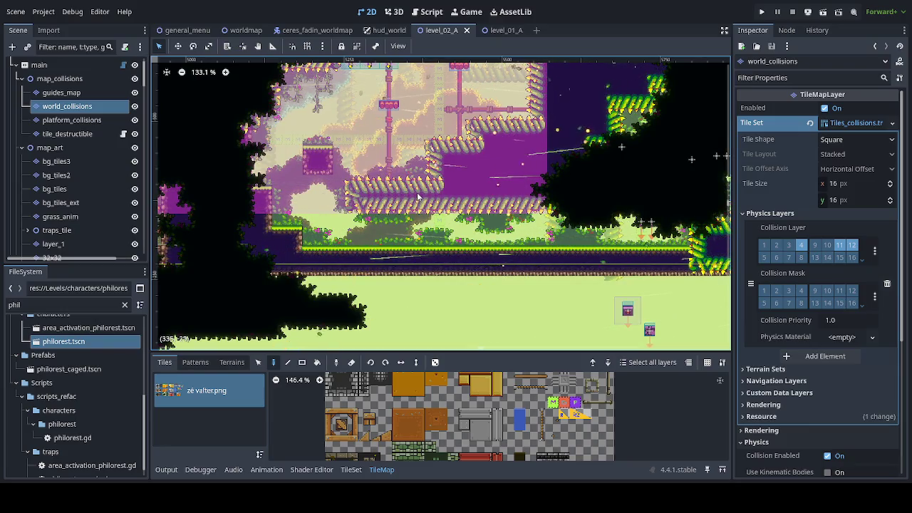
pyautogui.scroll(4, 418, 196)
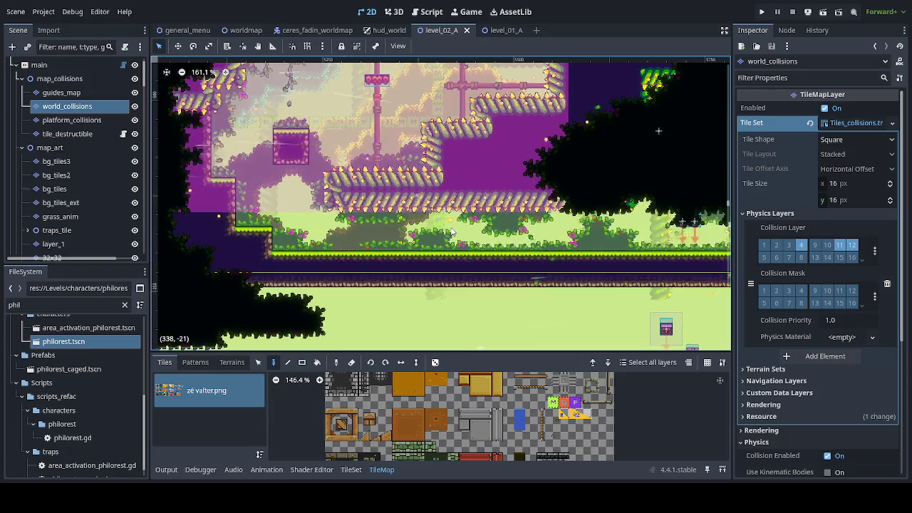
pyautogui.moveTo(471, 244)
pyautogui.mouseDown()
pyautogui.moveTo(214, 267)
pyautogui.moveTo(164, 246)
pyautogui.moveTo(298, 274)
pyautogui.mouseUp()
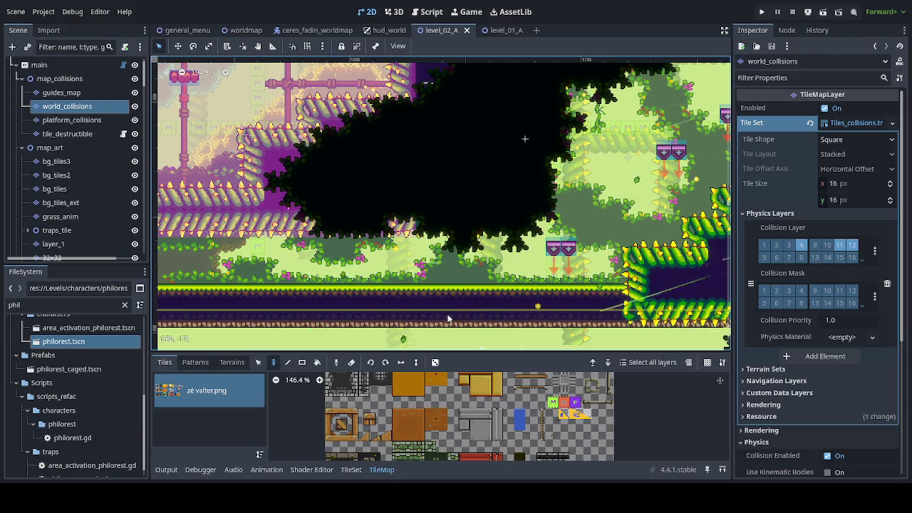
pyautogui.scroll(1, 447, 318)
pyautogui.moveTo(448, 314)
pyautogui.mouseDown()
pyautogui.moveTo(532, 315)
pyautogui.moveTo(331, 307)
pyautogui.moveTo(270, 325)
pyautogui.moveTo(164, 336)
pyautogui.moveTo(214, 345)
pyautogui.moveTo(251, 73)
pyautogui.mouseUp()
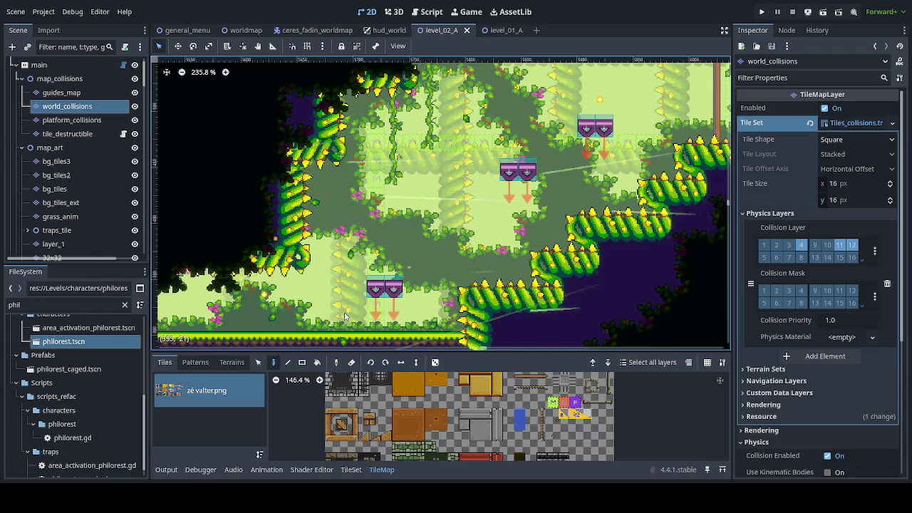
pyautogui.moveTo(381, 282); pyautogui.dragTo(367, 213)
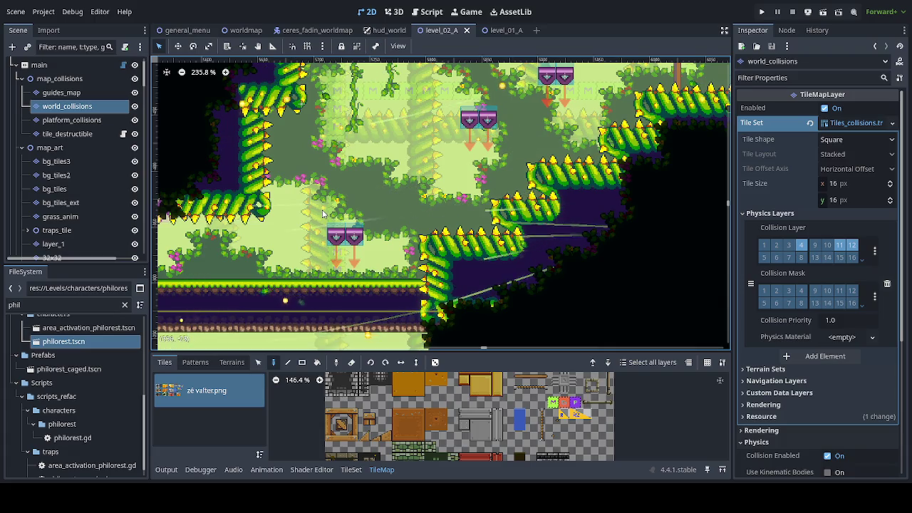
pyautogui.moveTo(338, 221)
pyautogui.mouseDown()
pyautogui.moveTo(267, 300)
pyautogui.moveTo(223, 375)
pyautogui.moveTo(229, 314)
pyautogui.moveTo(322, 272)
pyautogui.moveTo(310, 159)
pyautogui.moveTo(321, 266)
pyautogui.moveTo(343, 269)
pyautogui.mouseUp()
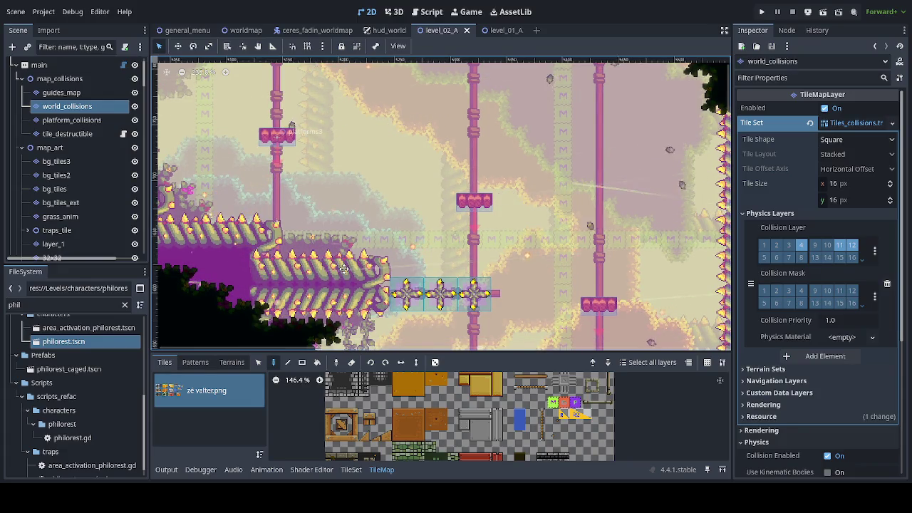
pyautogui.moveTo(343, 269); pyautogui.dragTo(339, 67)
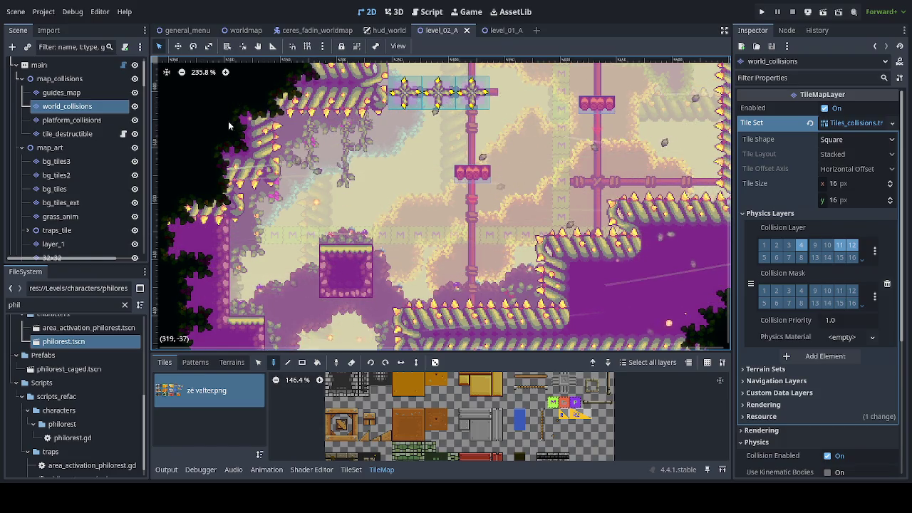
pyautogui.hscroll(10, 419, 236)
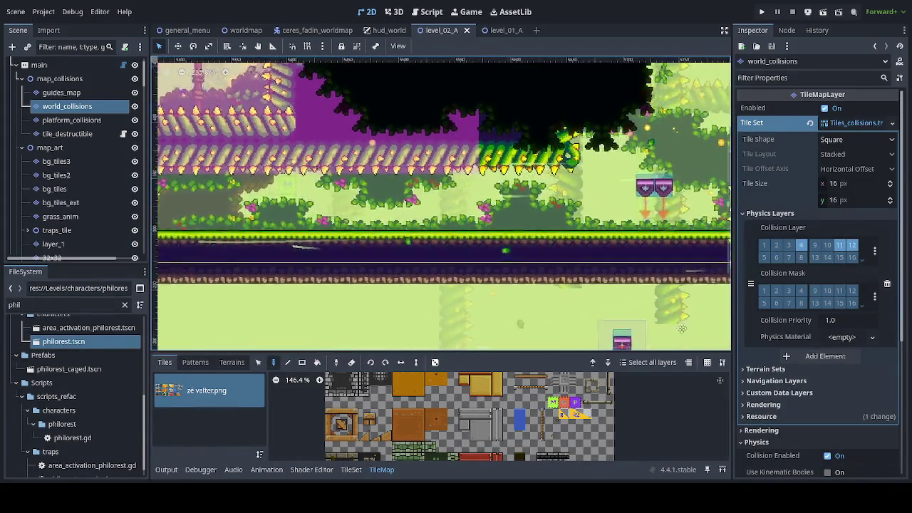